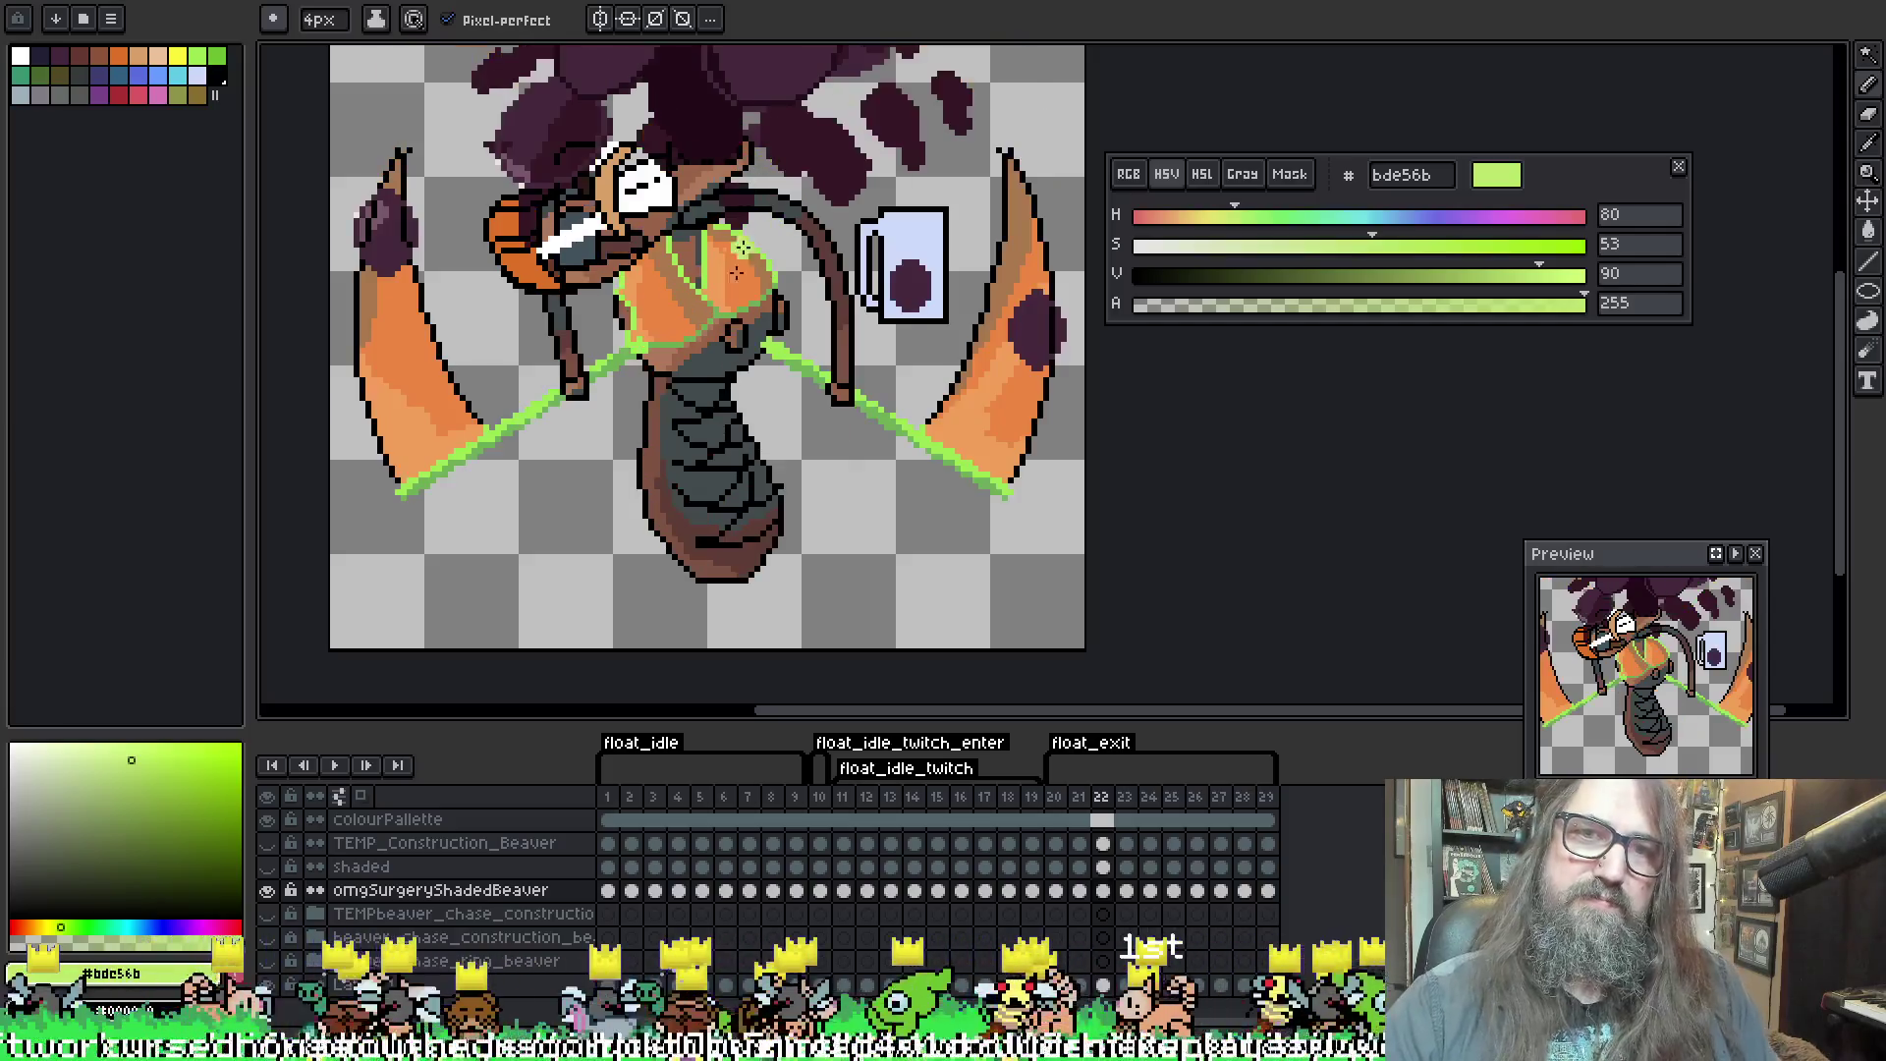
# Retouch the green lines on frame 22 by Magic-Wand selecting them and penciling over
pyautogui.press('w')
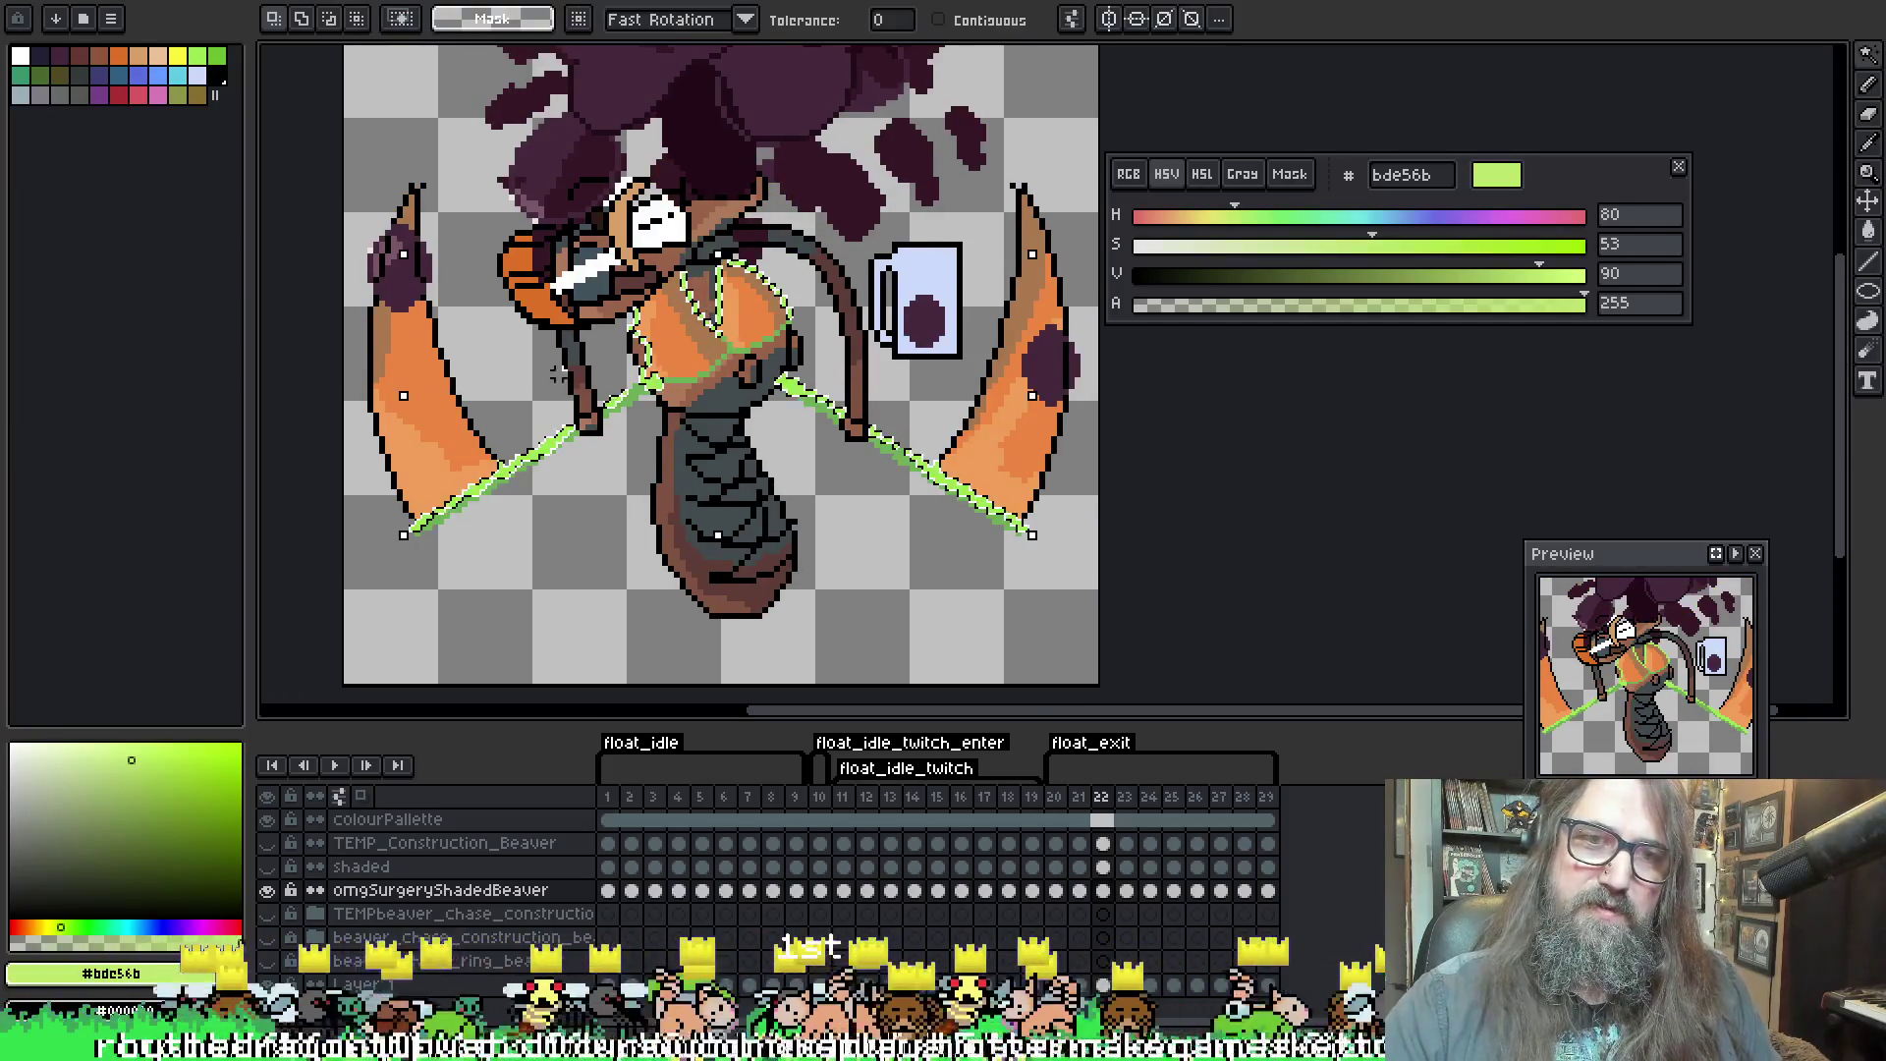
pyautogui.hotkey('ctrl', 'd')
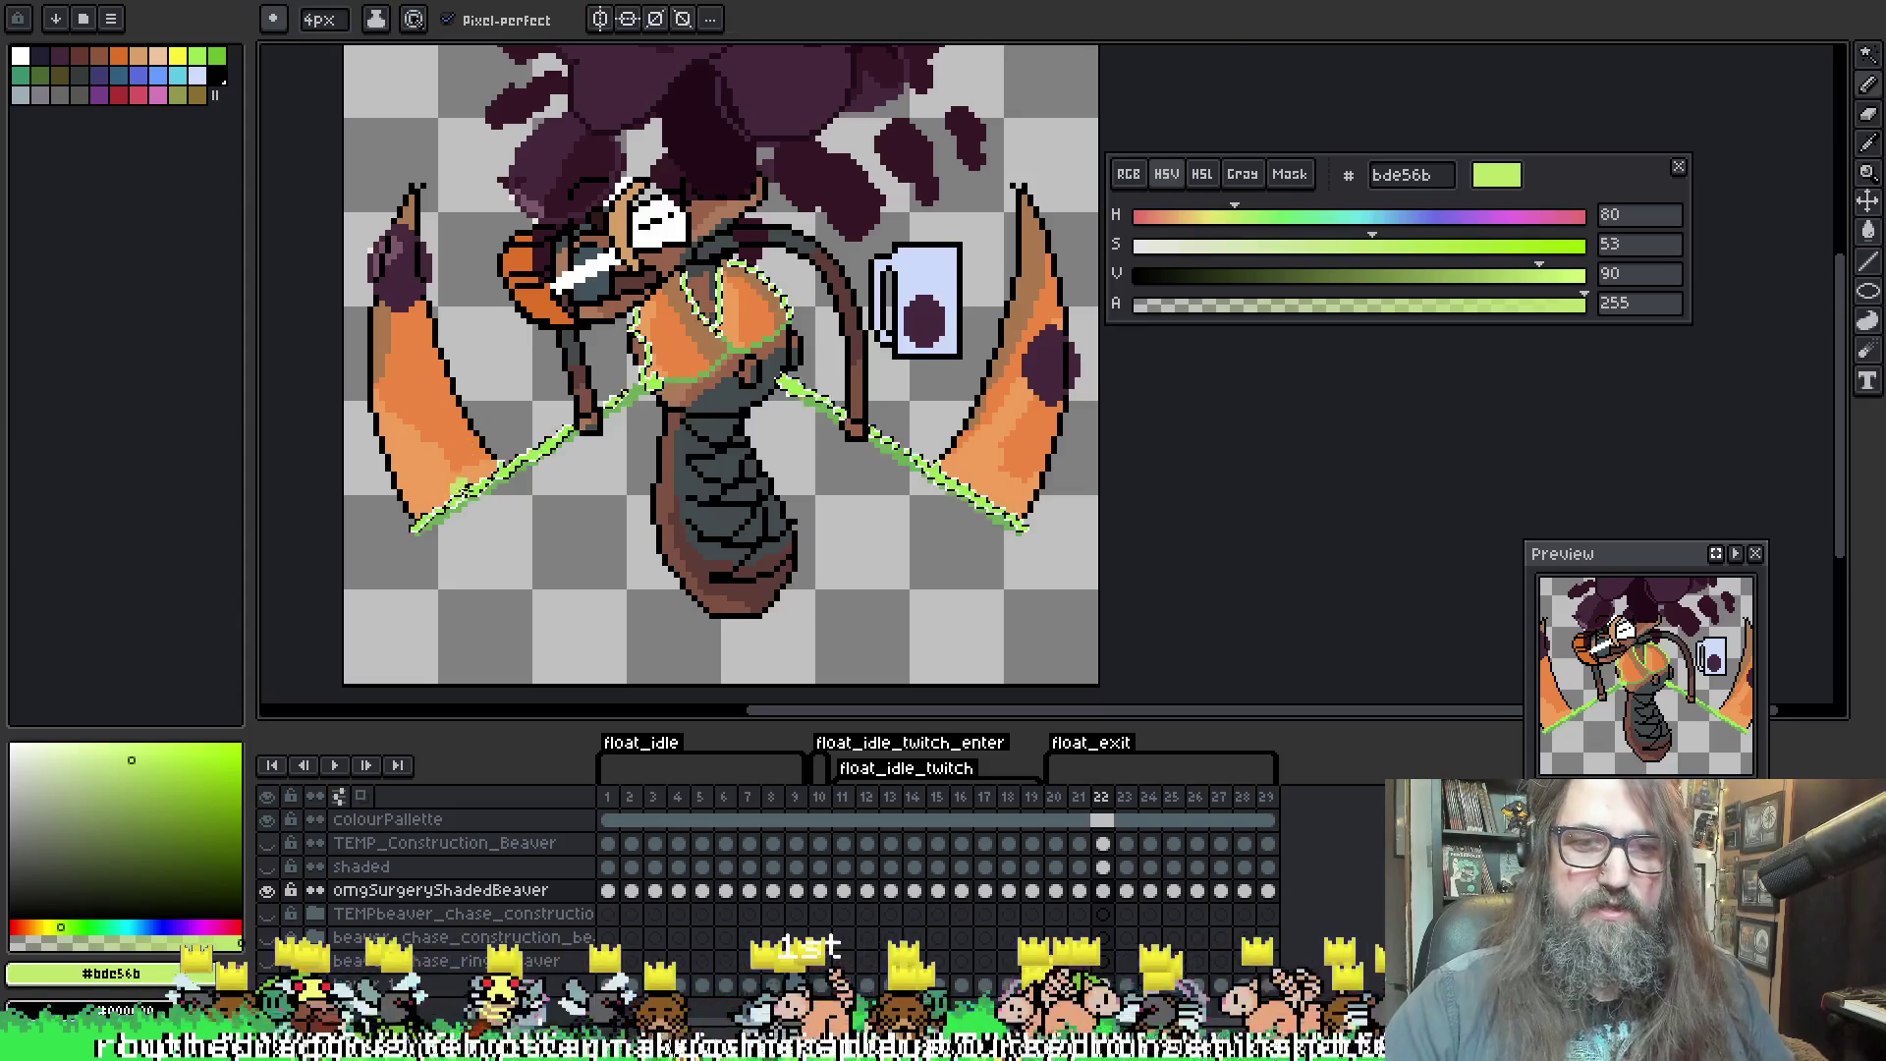
pyautogui.click(425, 527)
pyautogui.press('b')
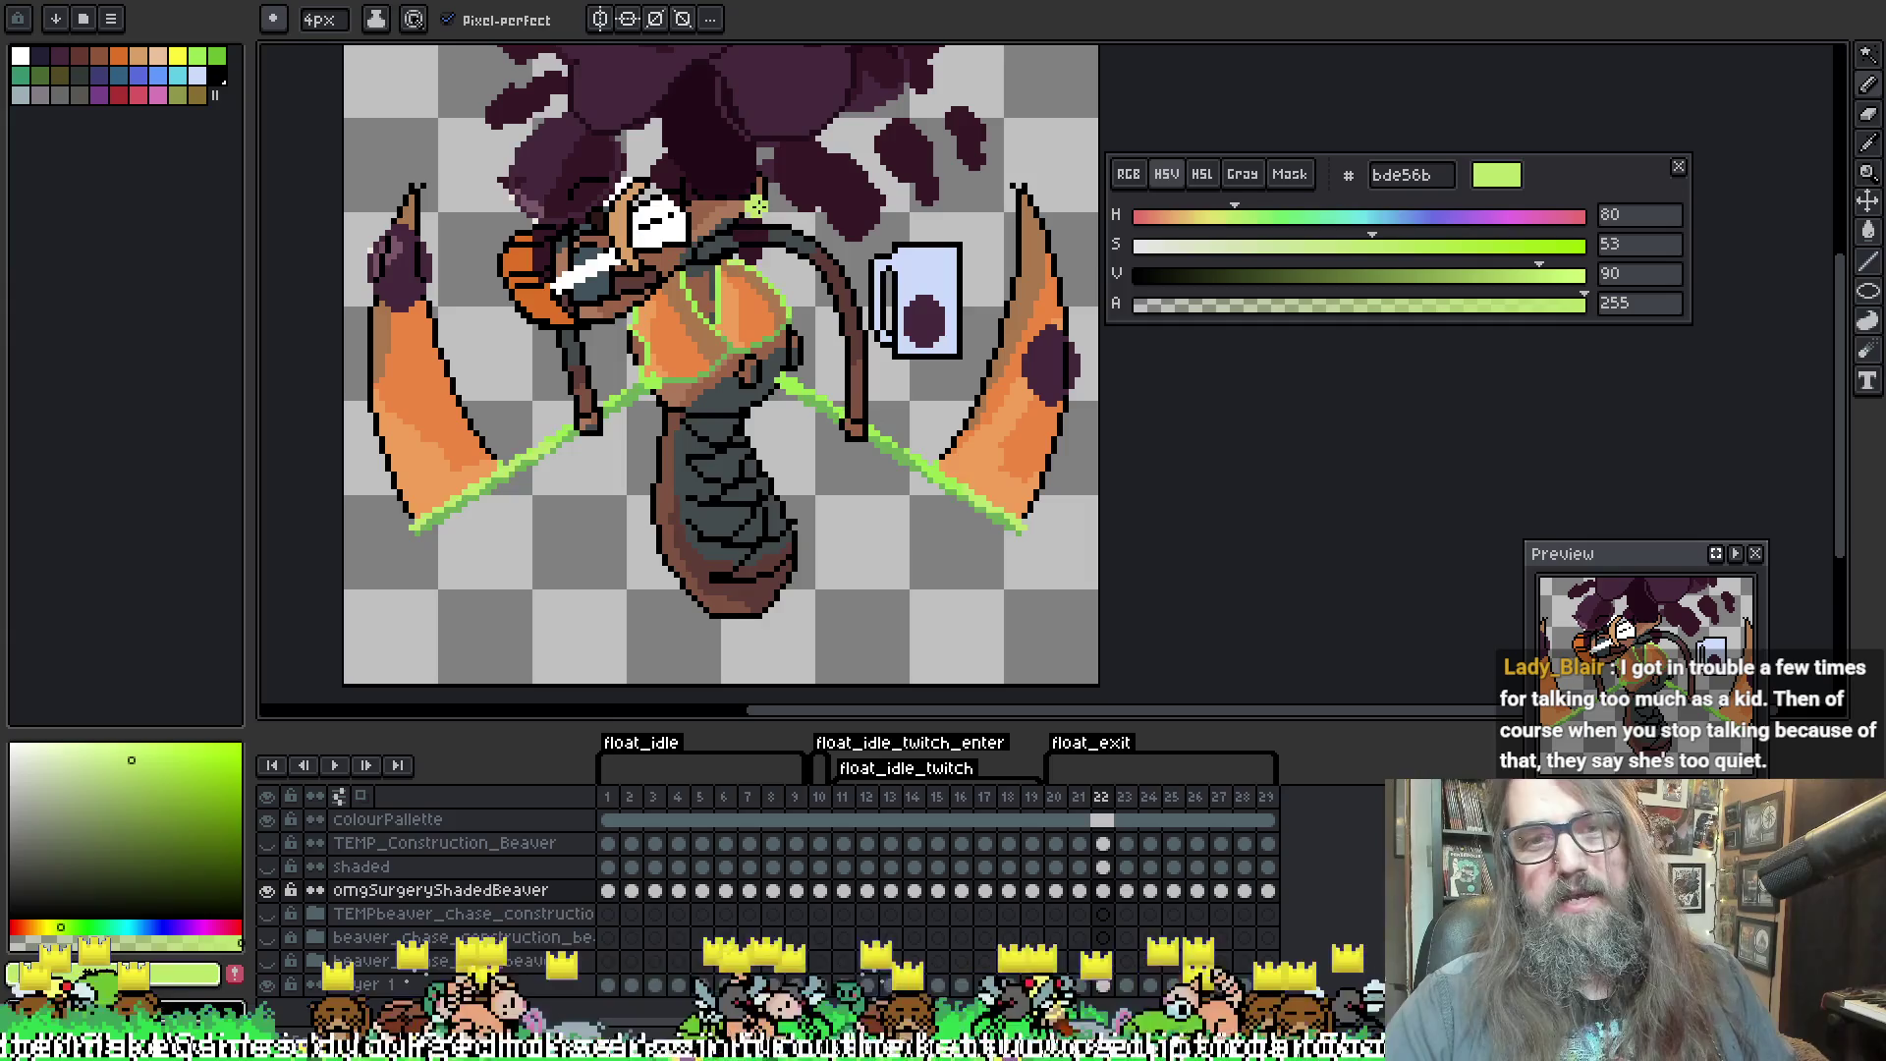
pyautogui.press('Right')
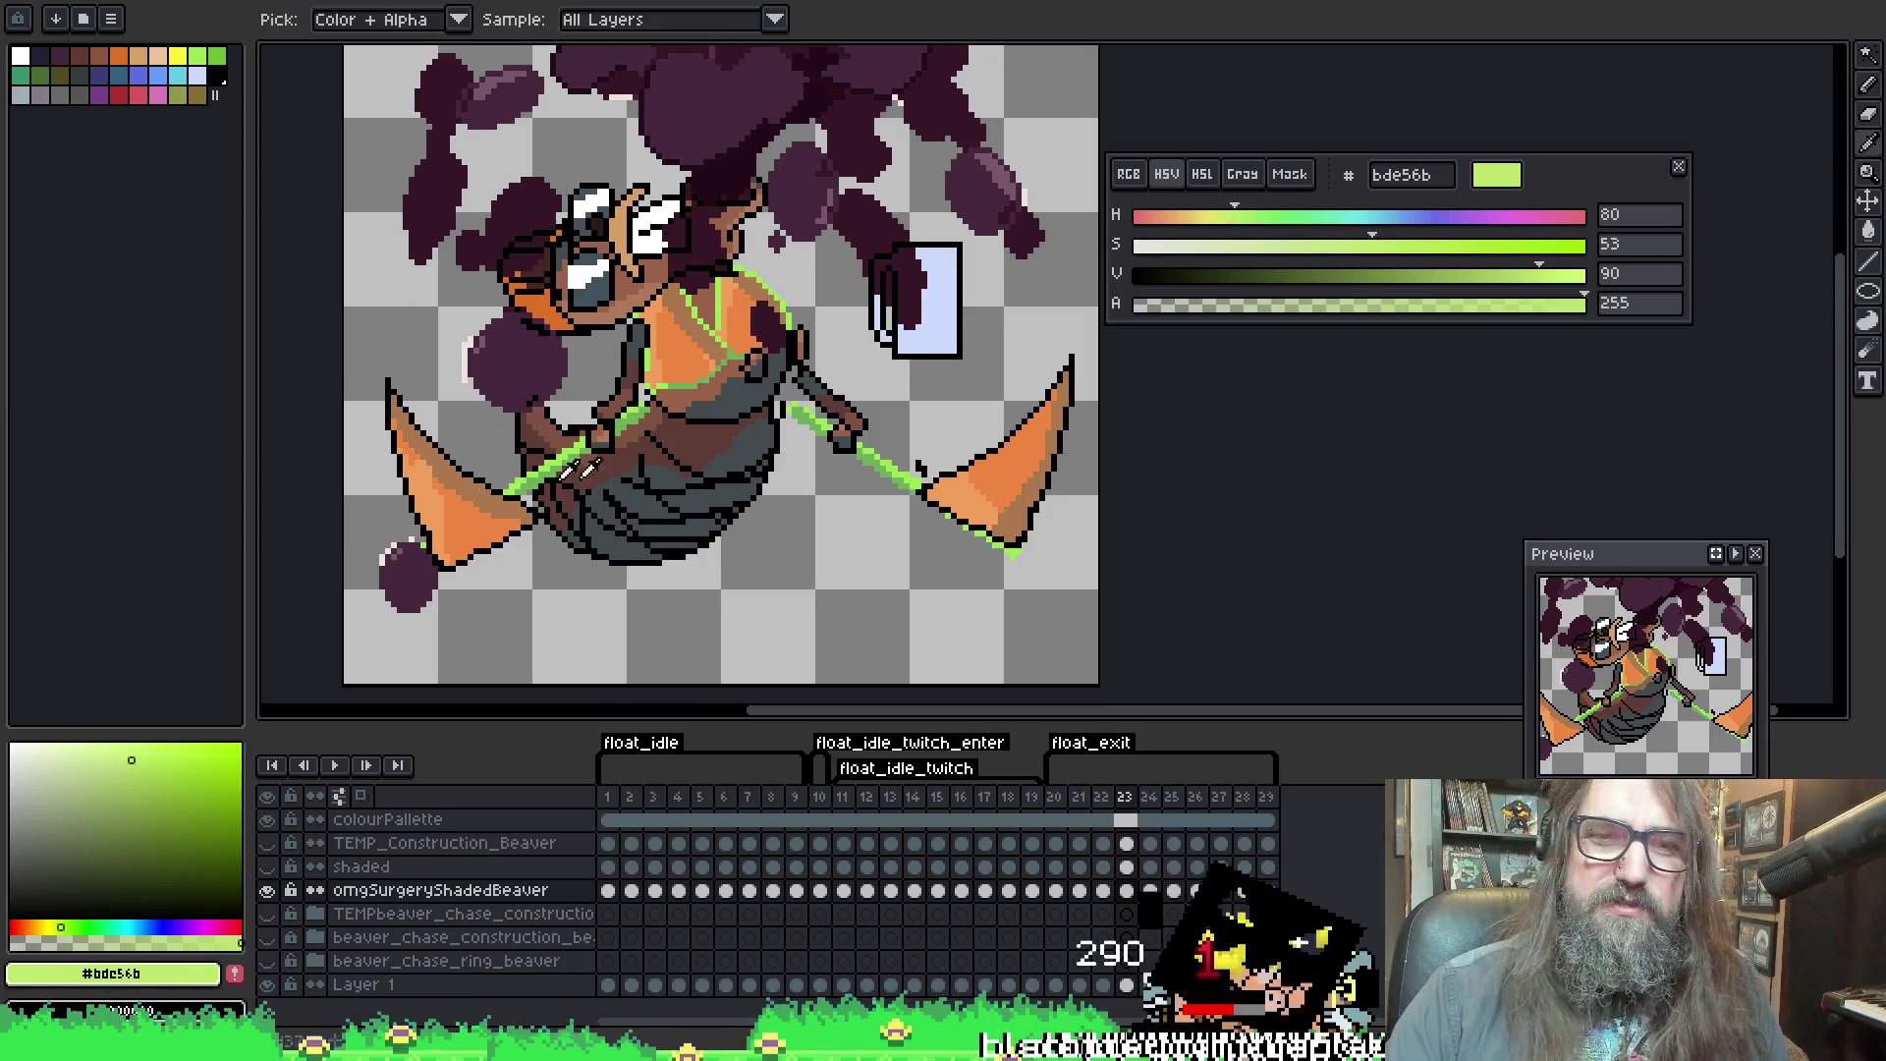
# Sample the darker green and the wing's orange, then switch to the beaver rotate sprite
pyautogui.keyDown('alt'); pyautogui.click(520, 476); pyautogui.keyUp('alt')
pyautogui.press('w')
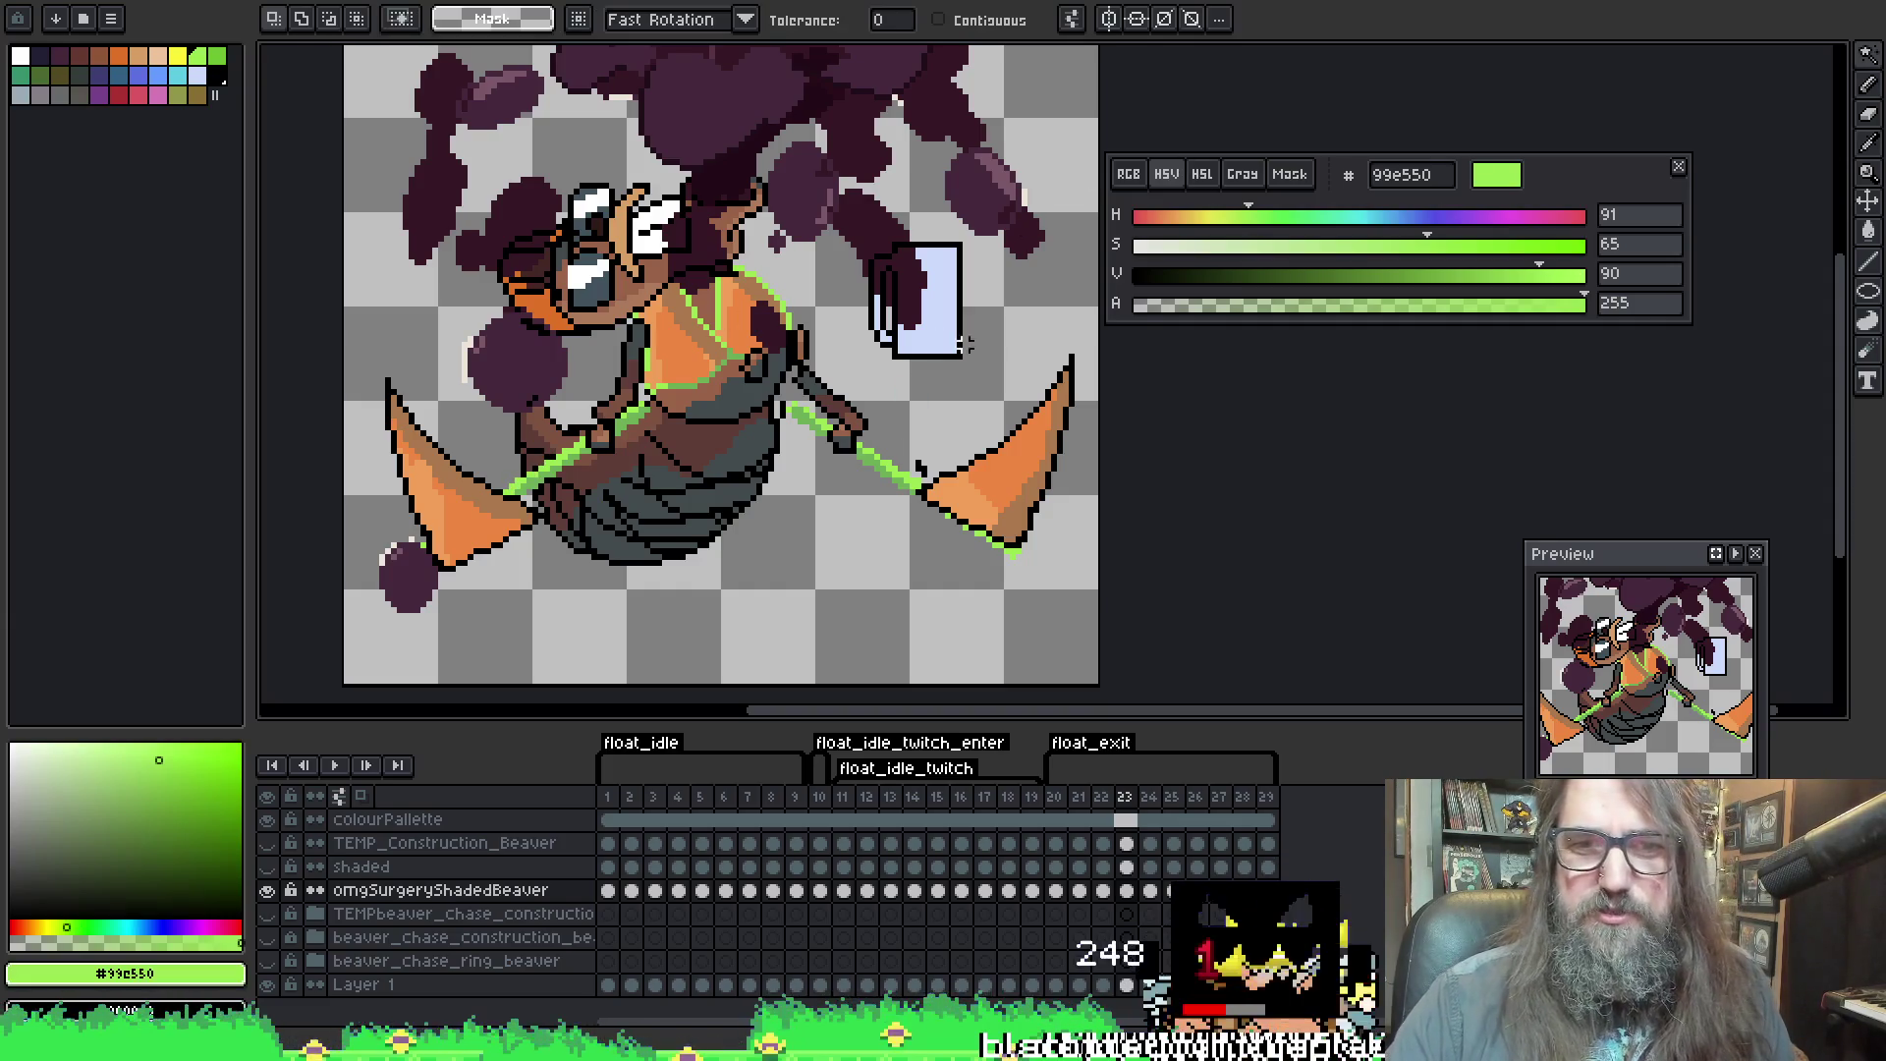
pyautogui.press('alt')
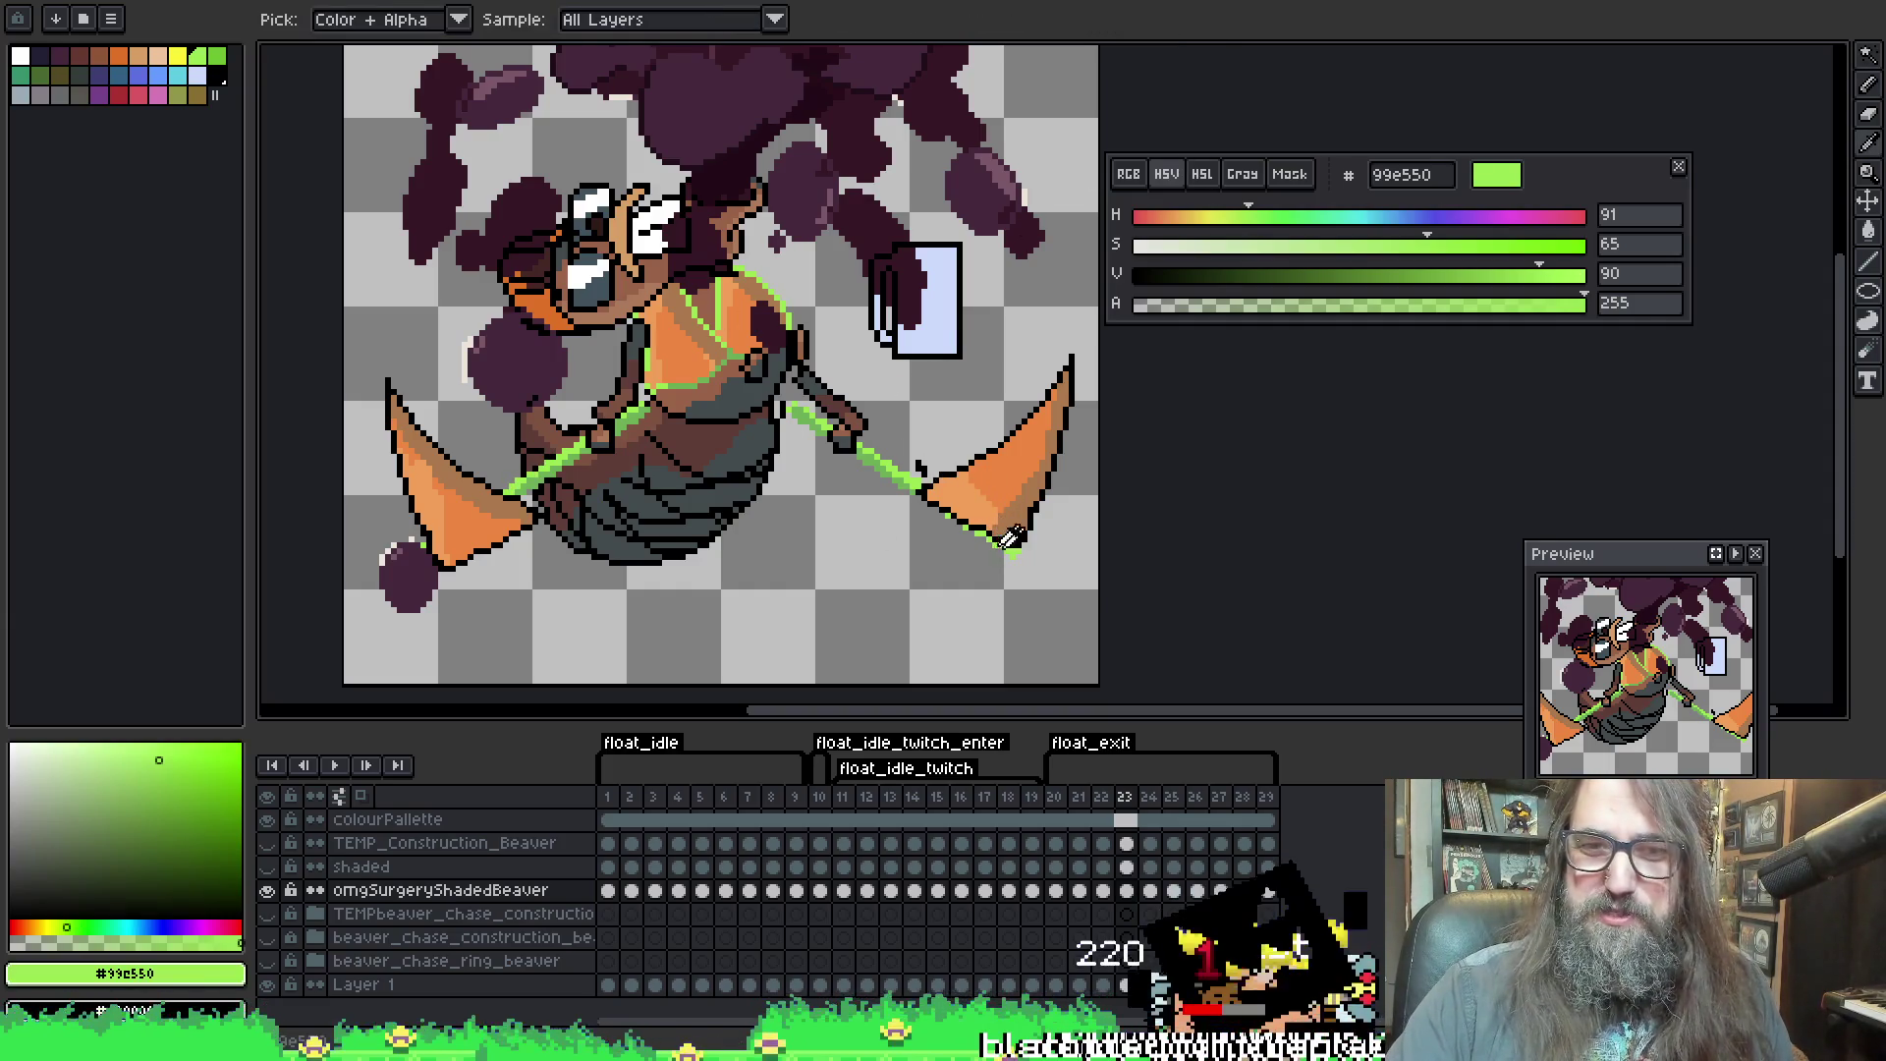
pyautogui.press(',')
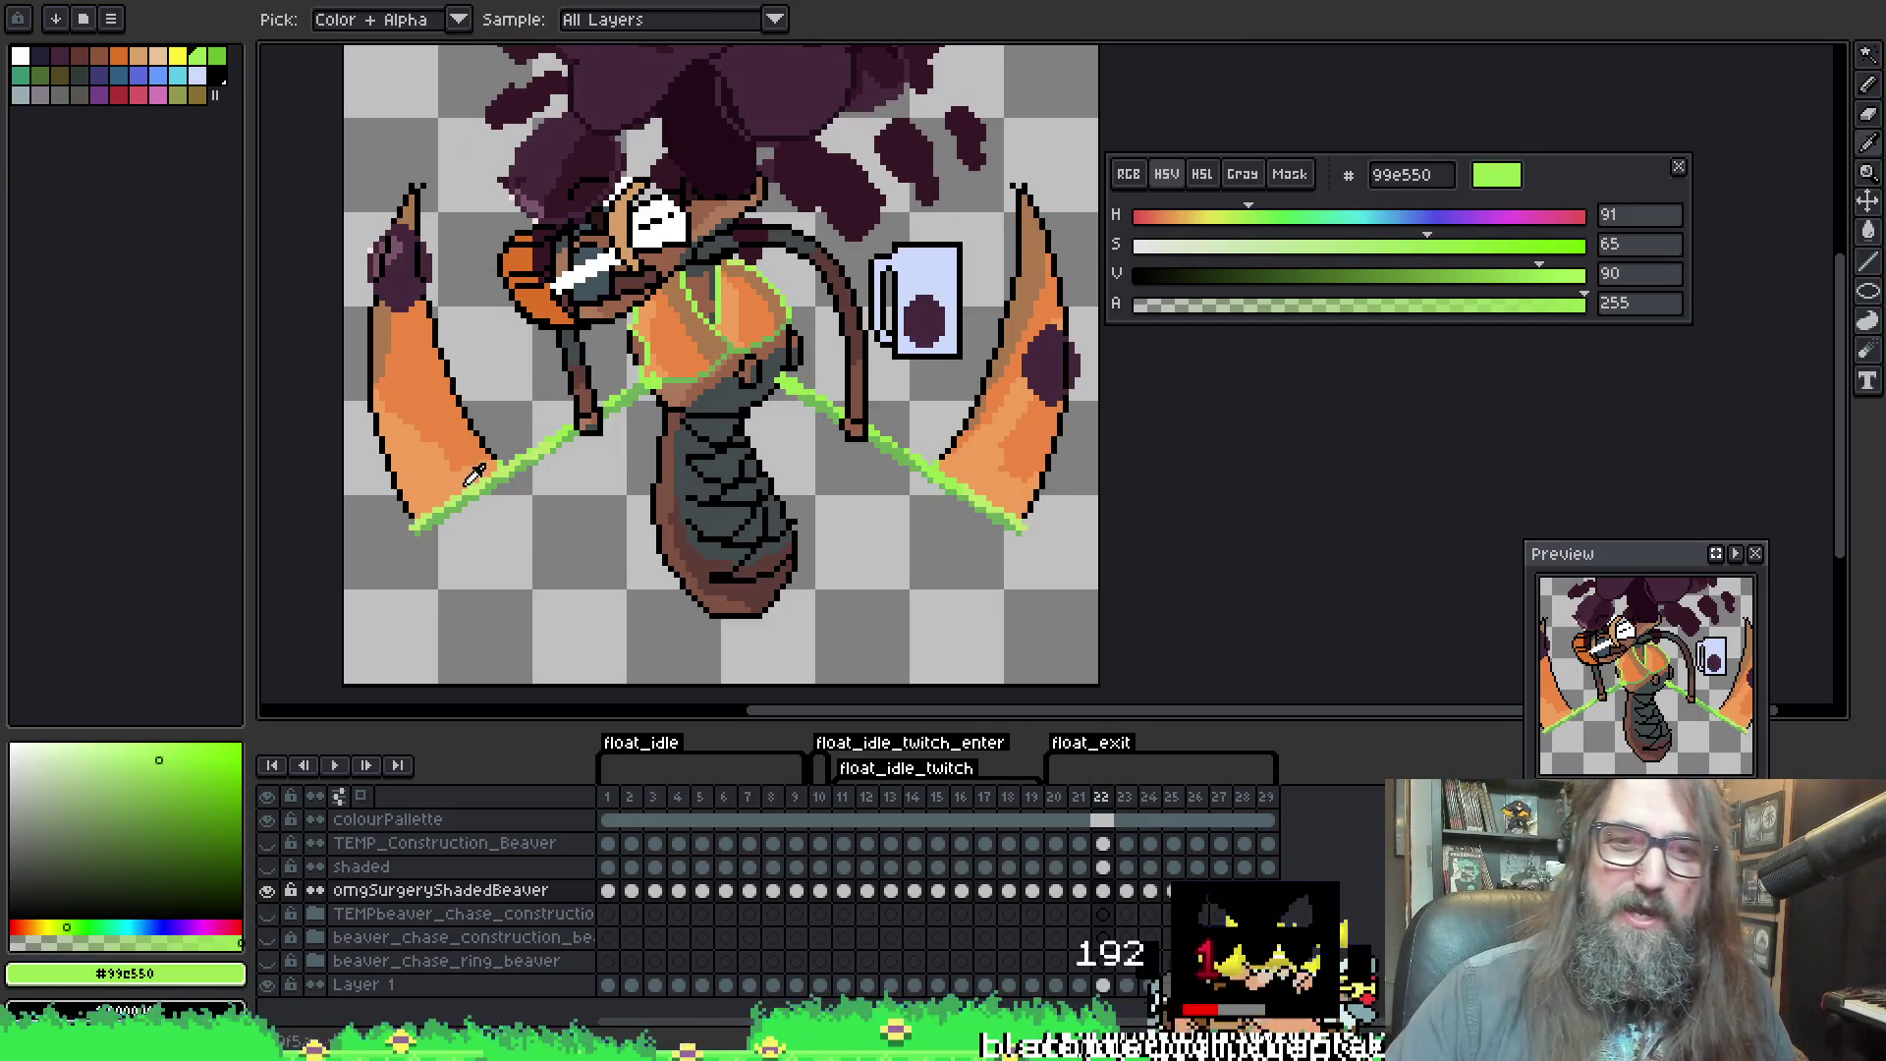
pyautogui.keyDown('alt'); pyautogui.click(461, 486); pyautogui.keyUp('alt')
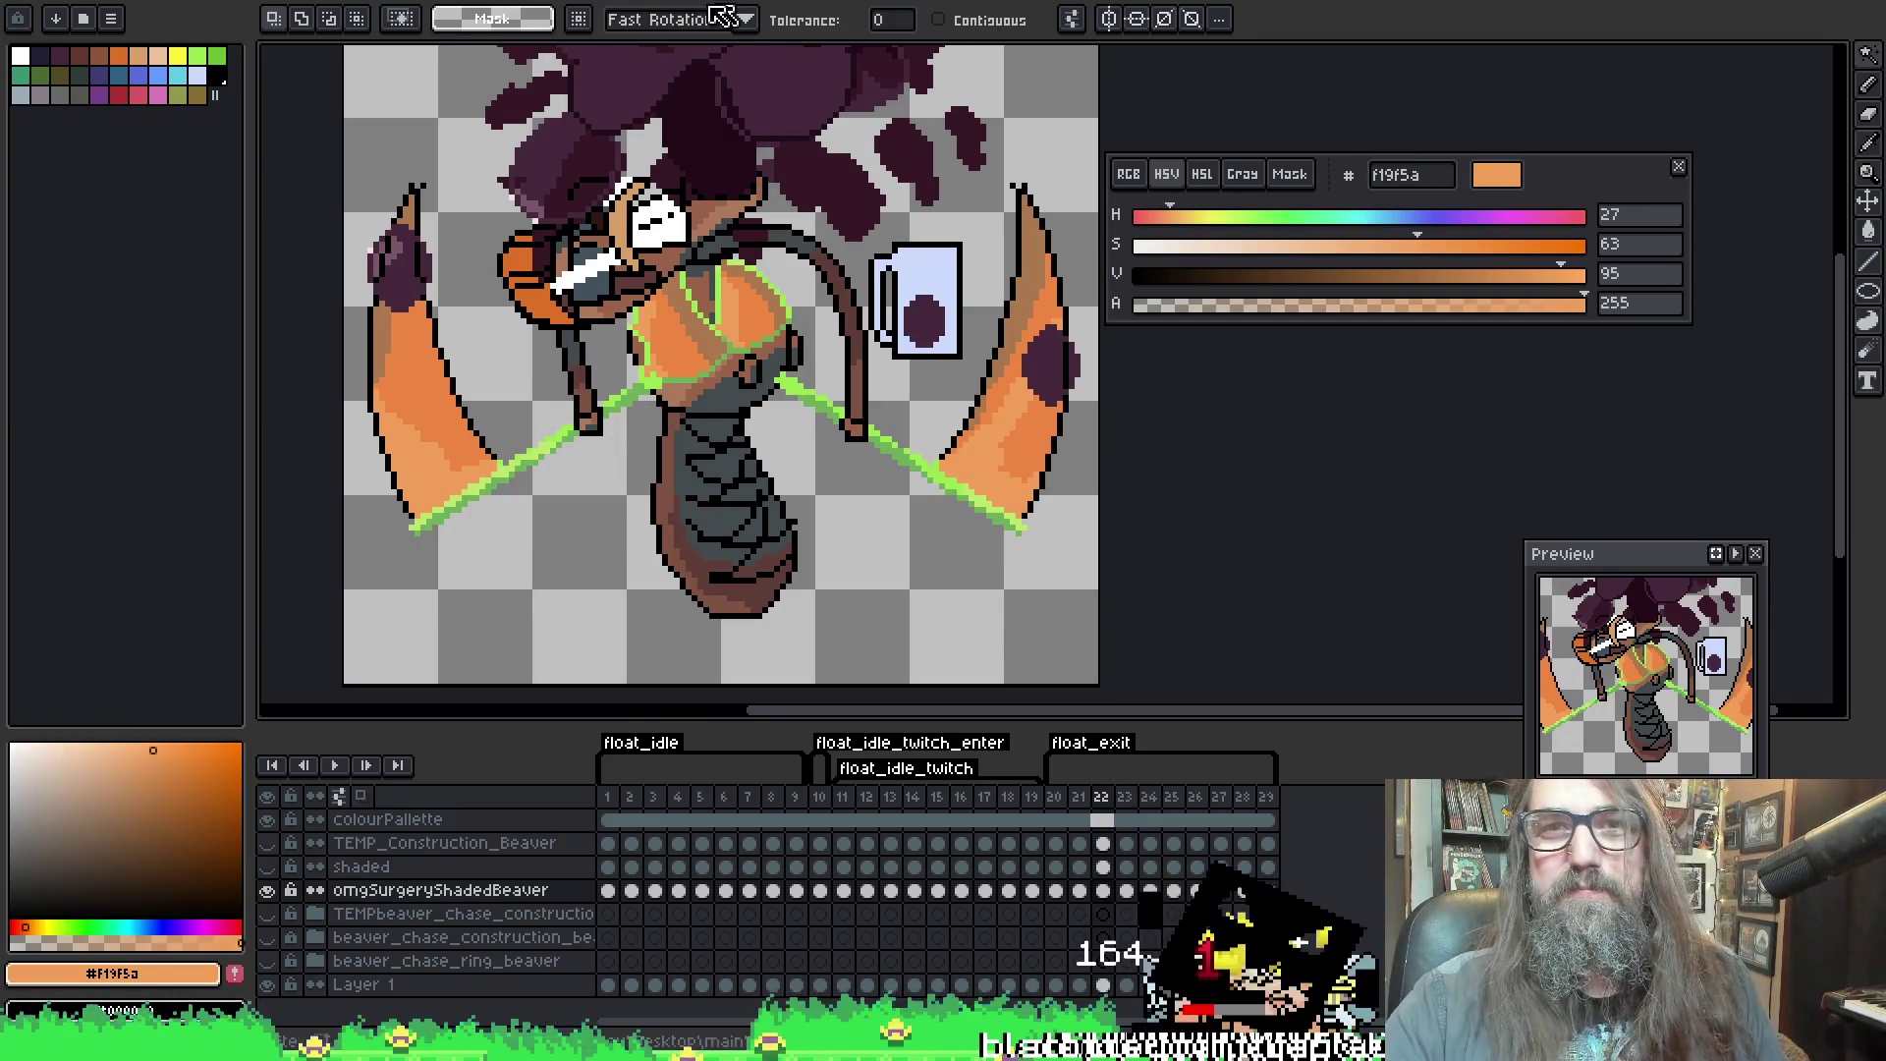
pyautogui.hotkey('ctrl', 'Tab')
pyautogui.hotkey('ctrl', 'Tab')
pyautogui.hotkey('ctrl', 'Tab')
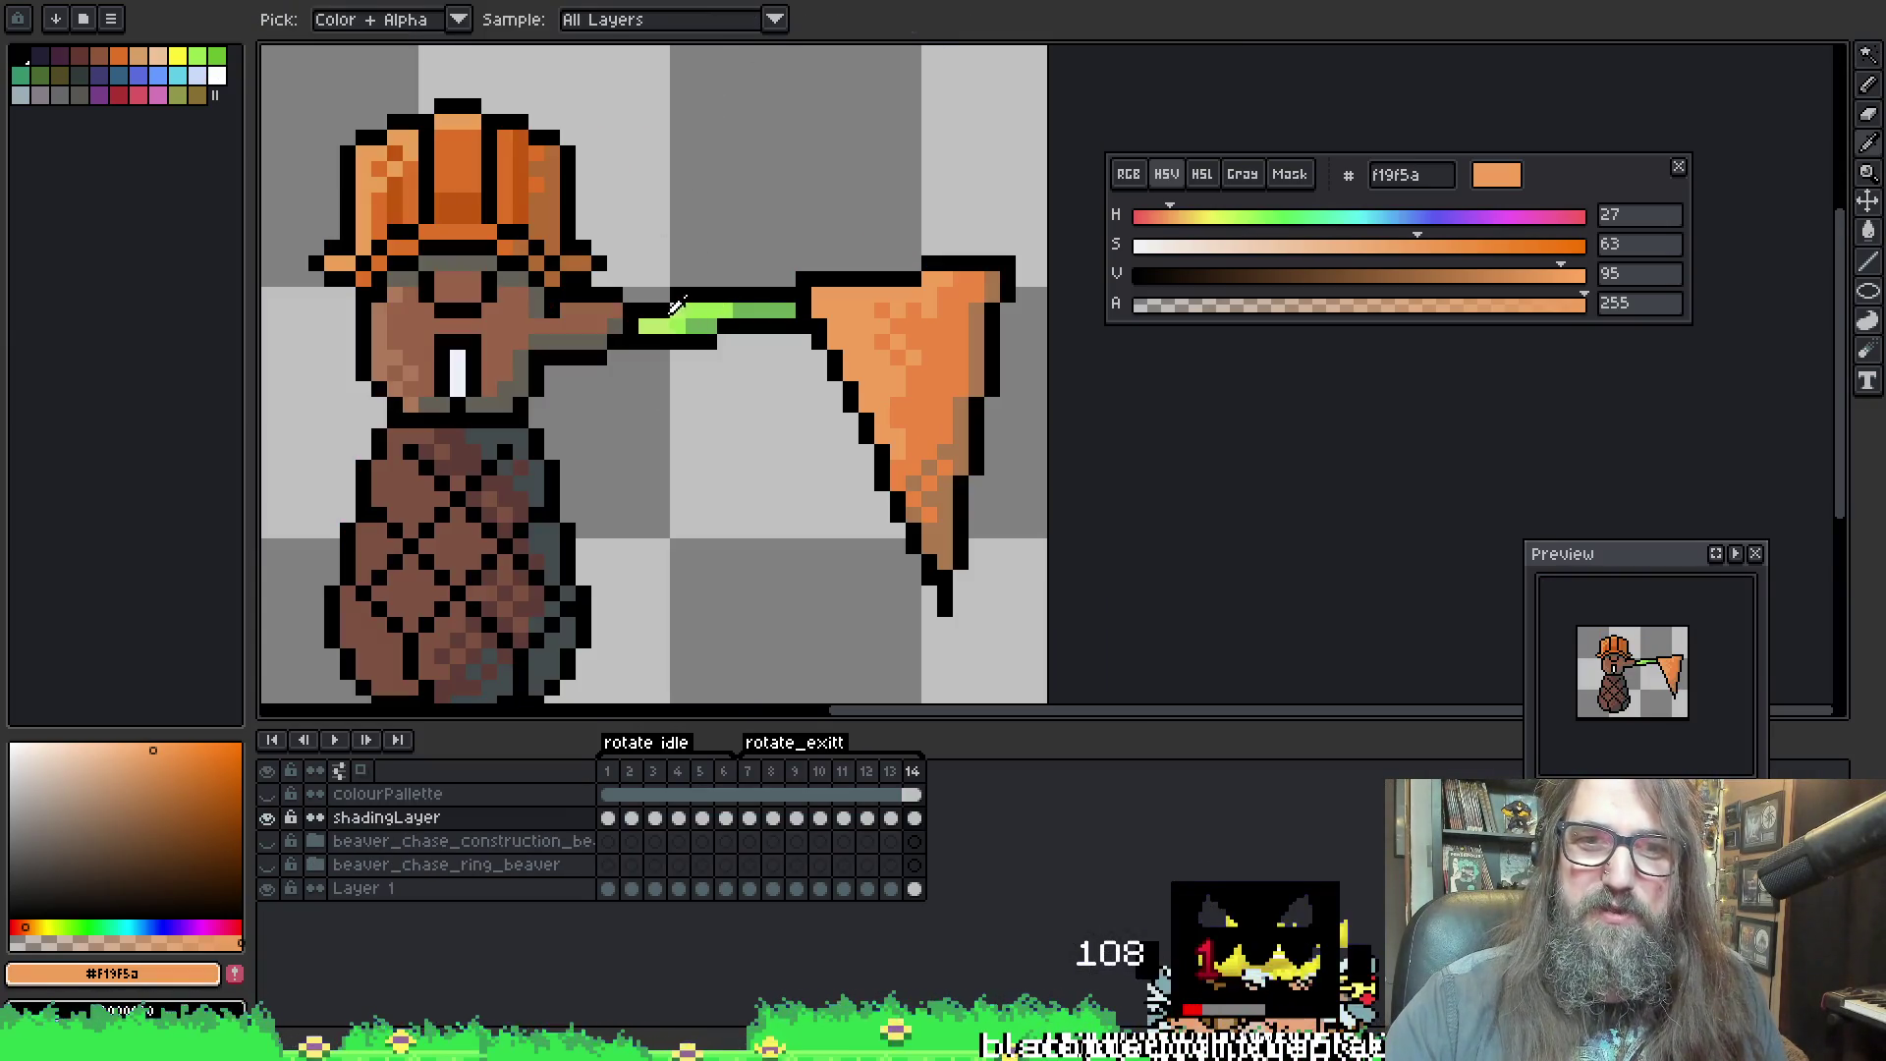
# Pick light green bde56b from the rotate sprite's arm and select frame 23's green lines in the float sprite
pyautogui.click(672, 312)
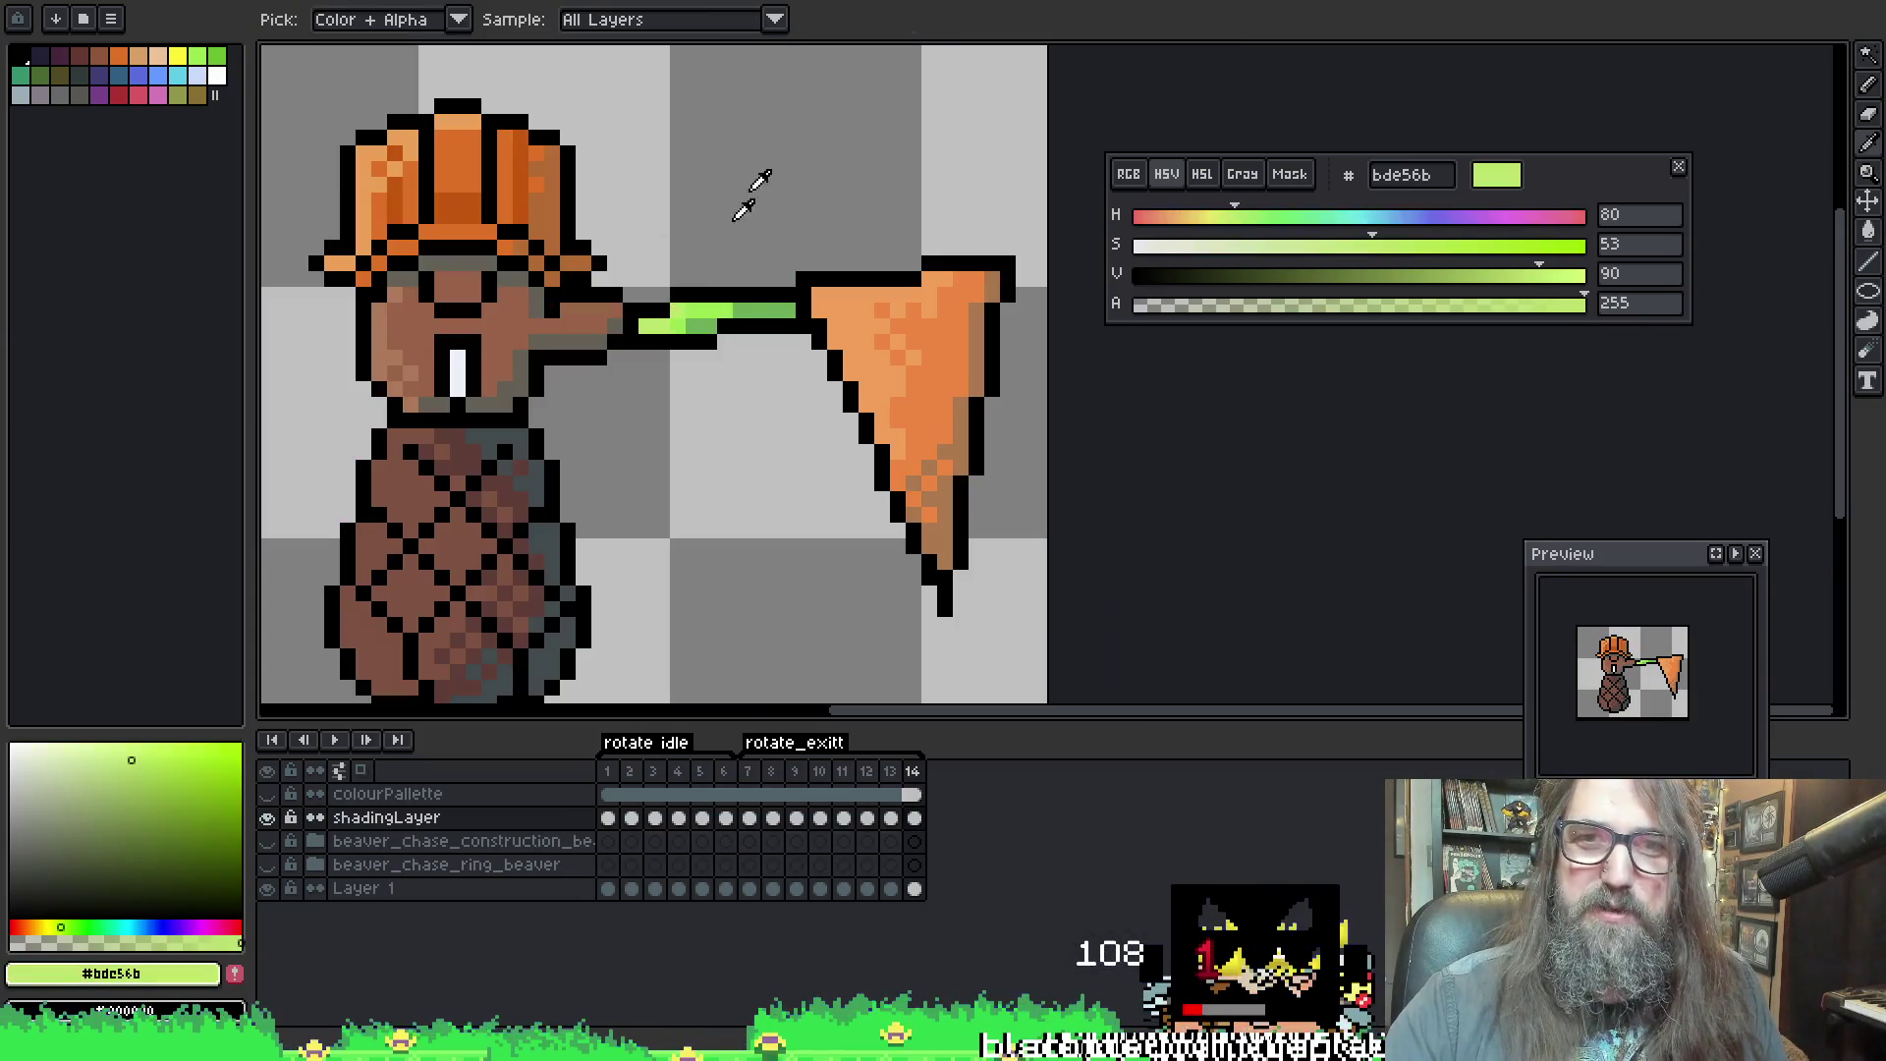
pyautogui.hotkey('ctrl', 'Tab')
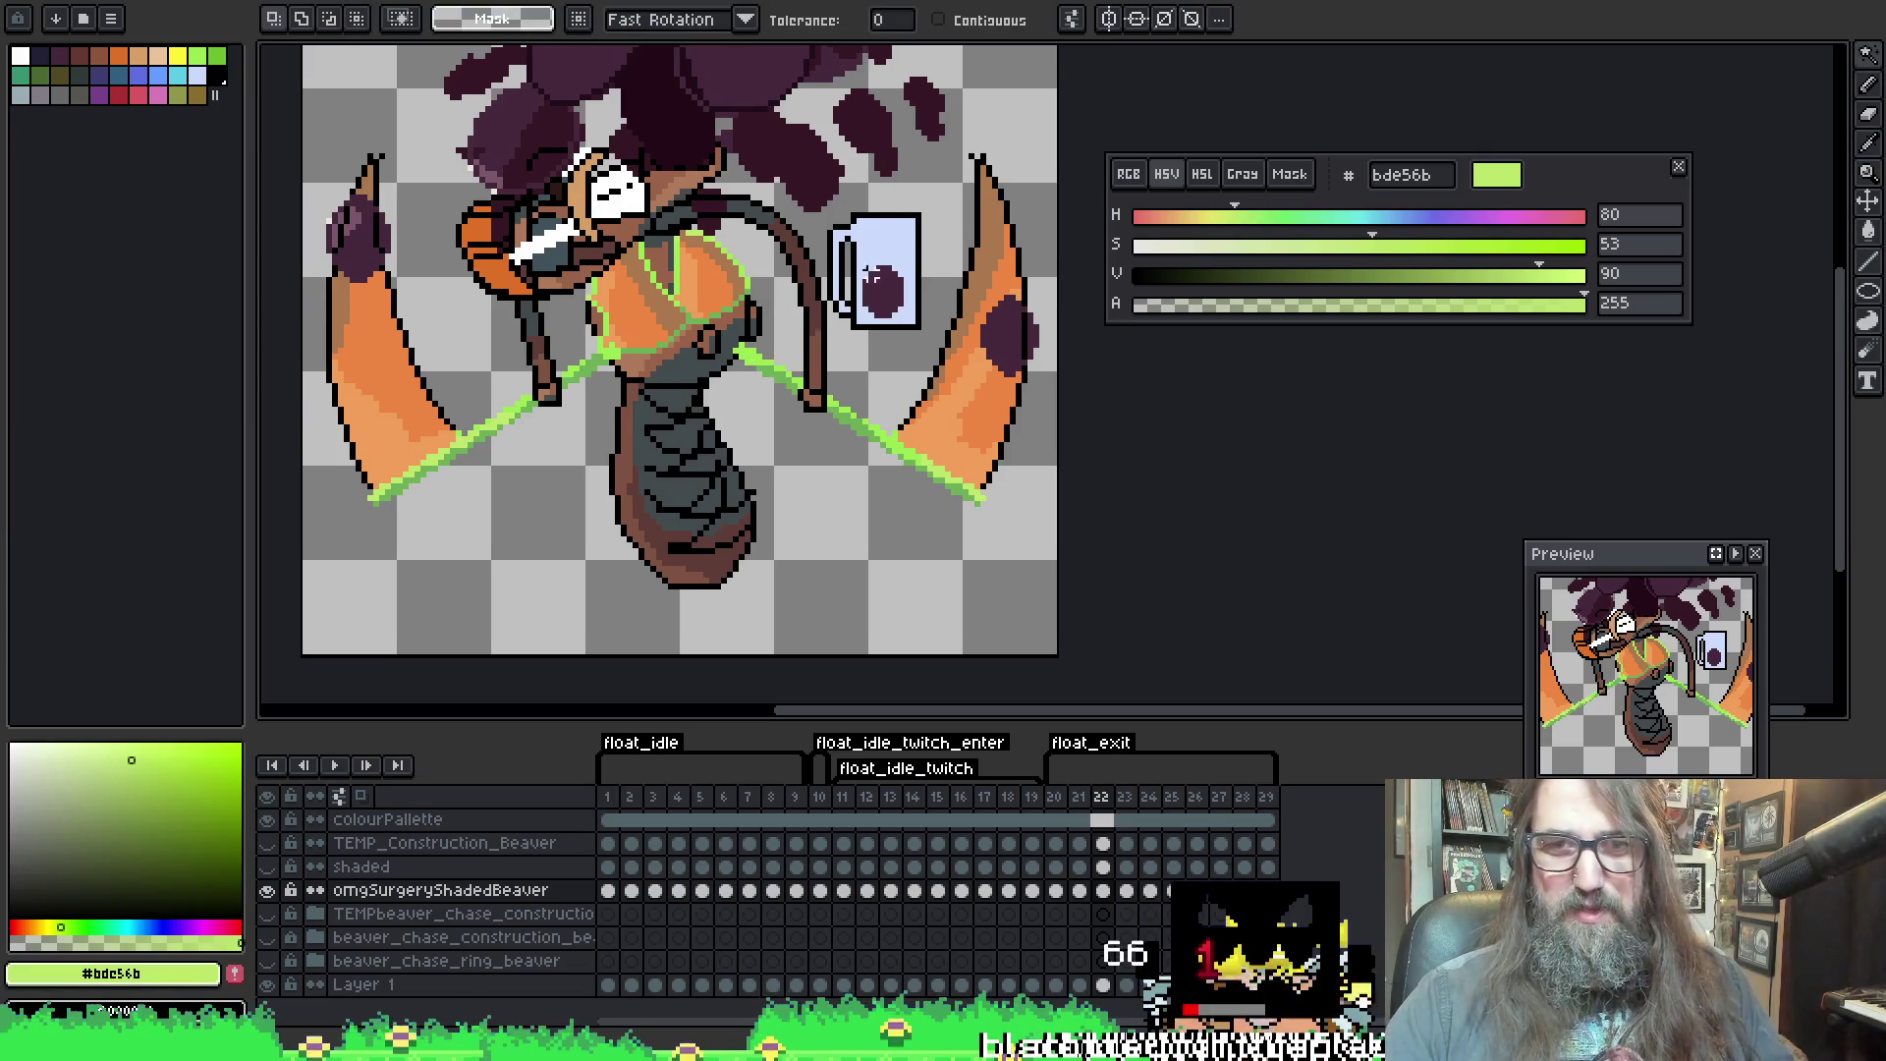
pyautogui.press('Right')
pyautogui.click(473, 458)
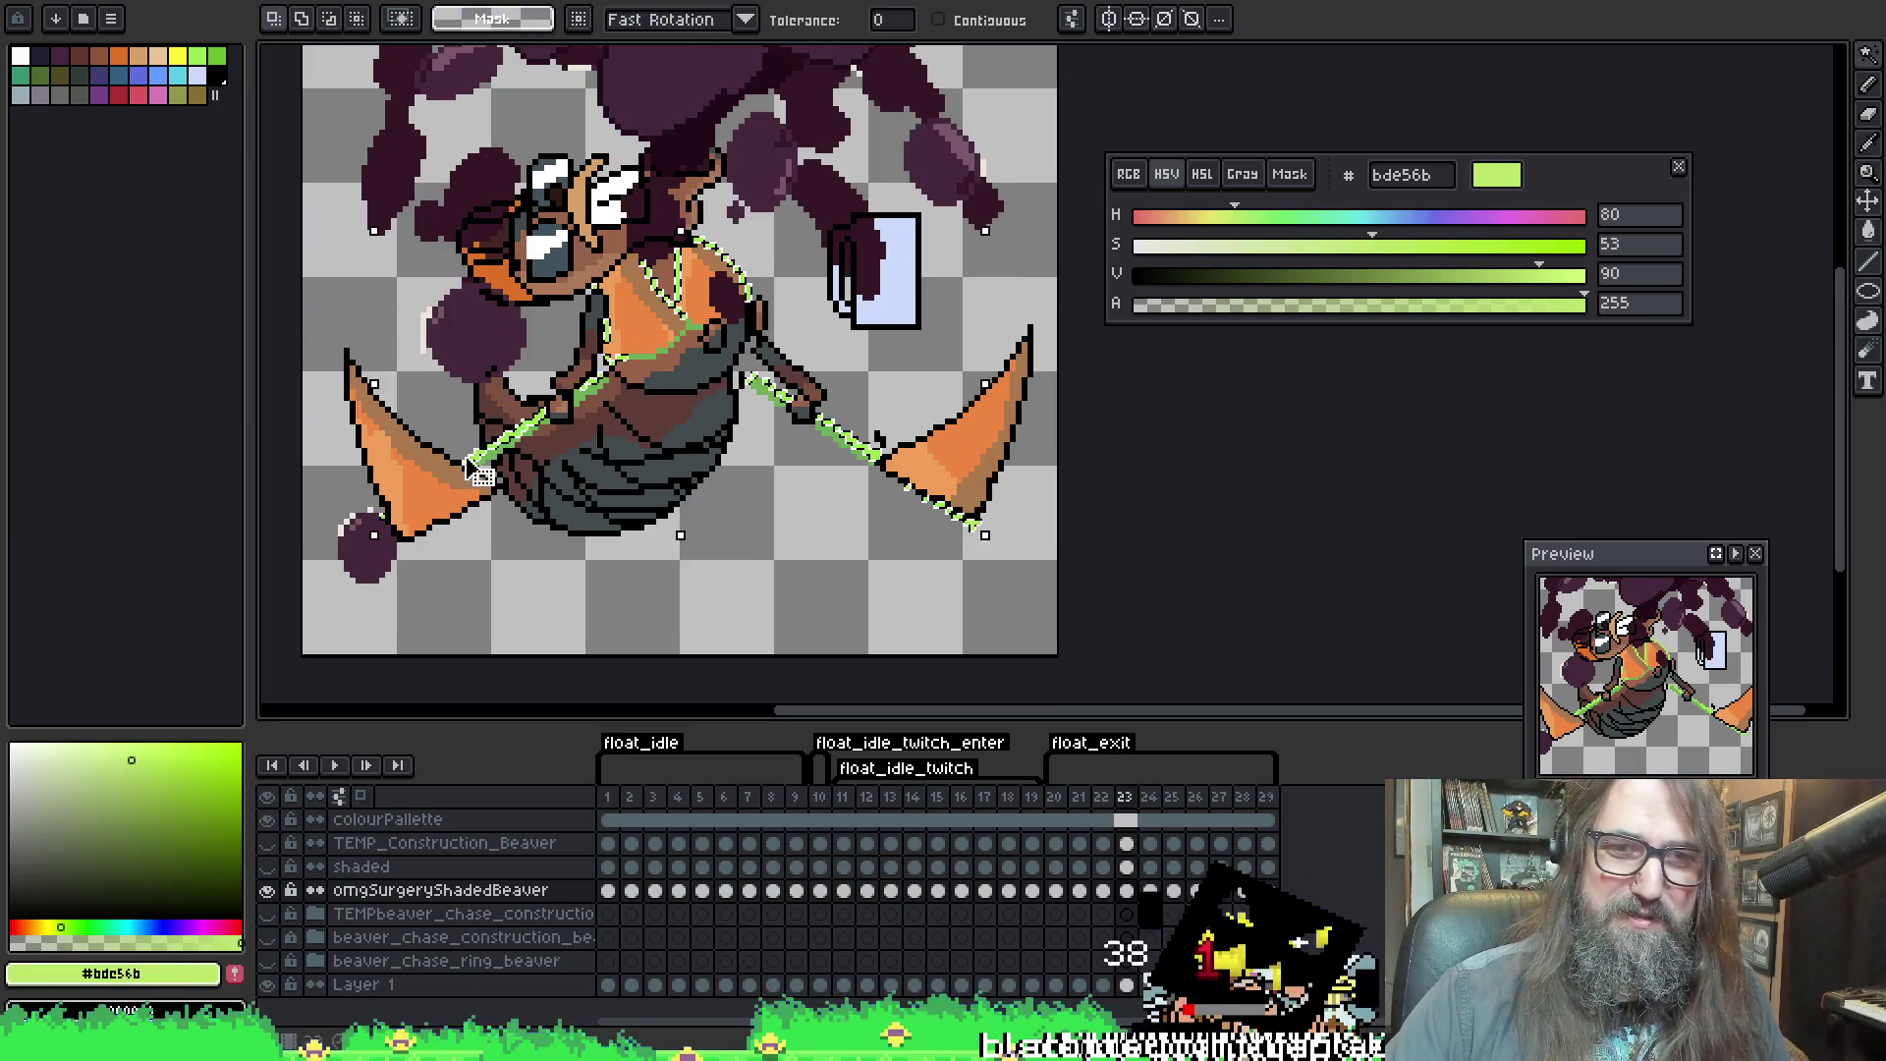
pyautogui.press('b')
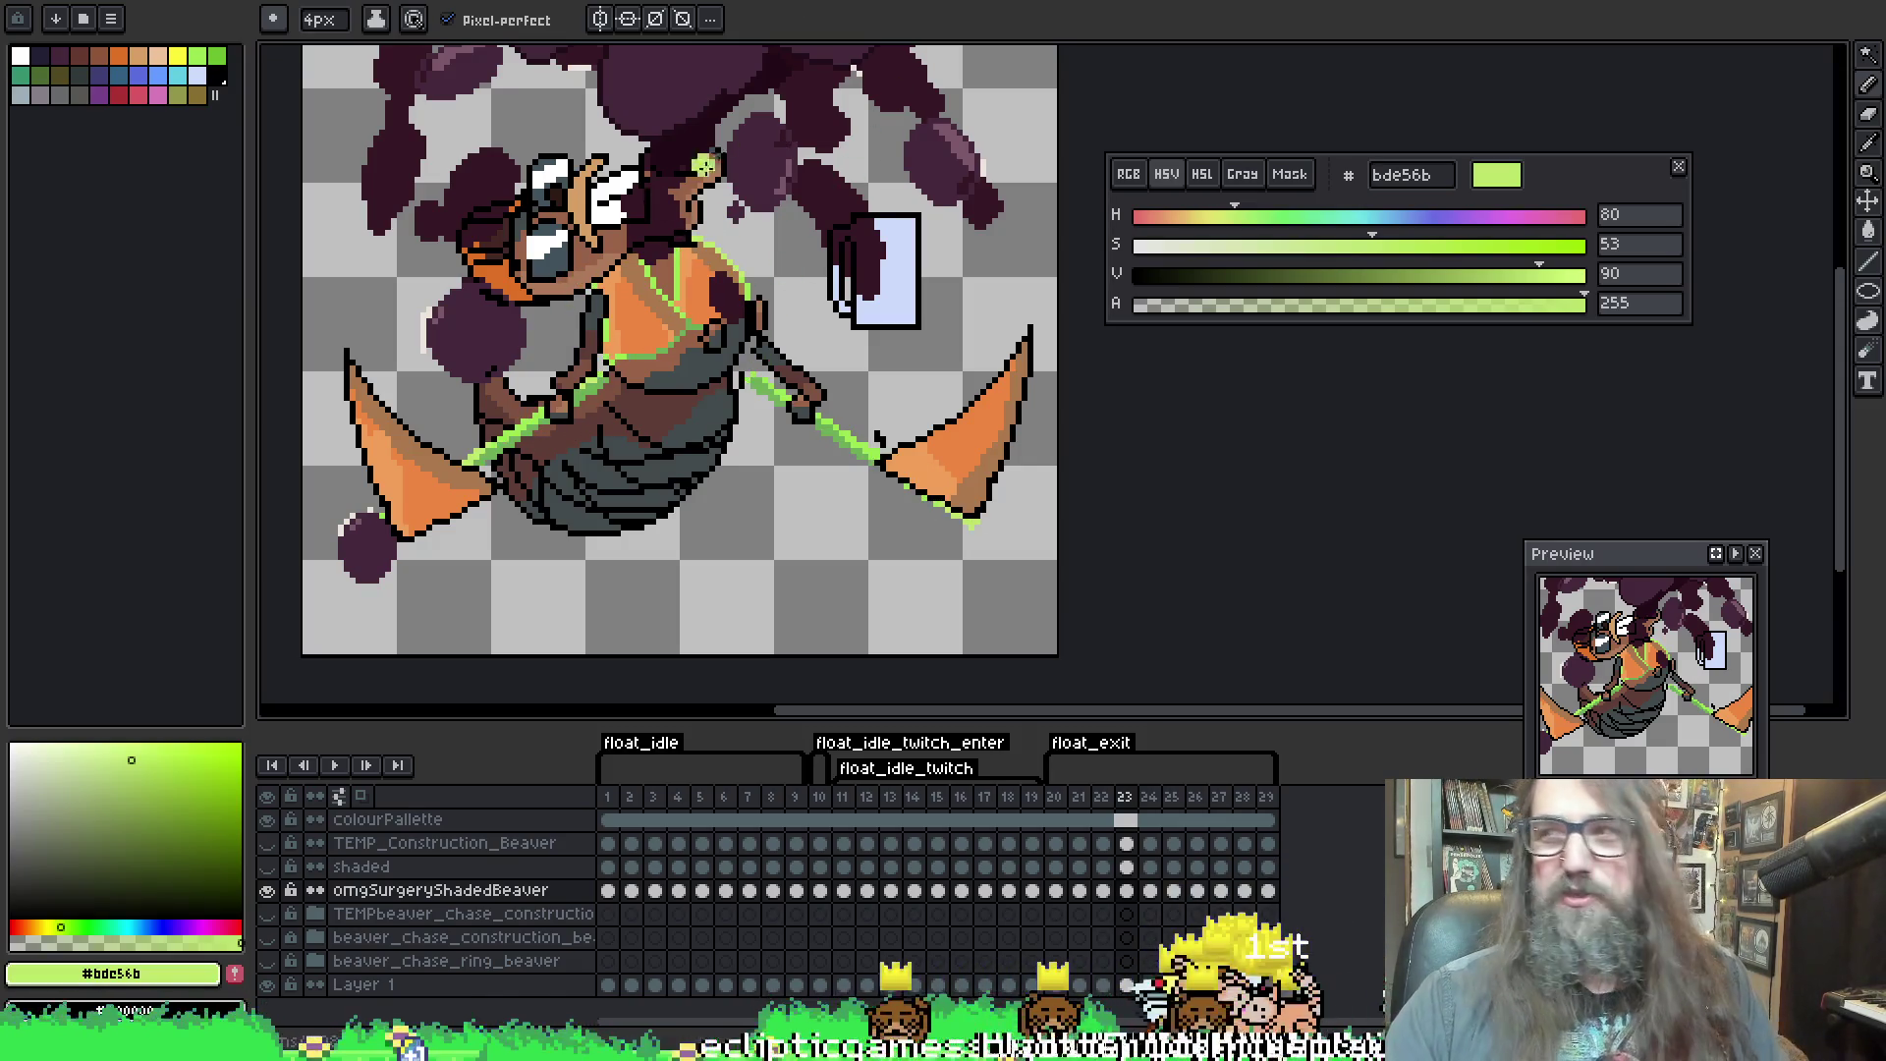
# Go over the green leash lines on frames 23 and 24 with Magic Wand and Pencil
pyautogui.press('Right')
pyautogui.press('w')
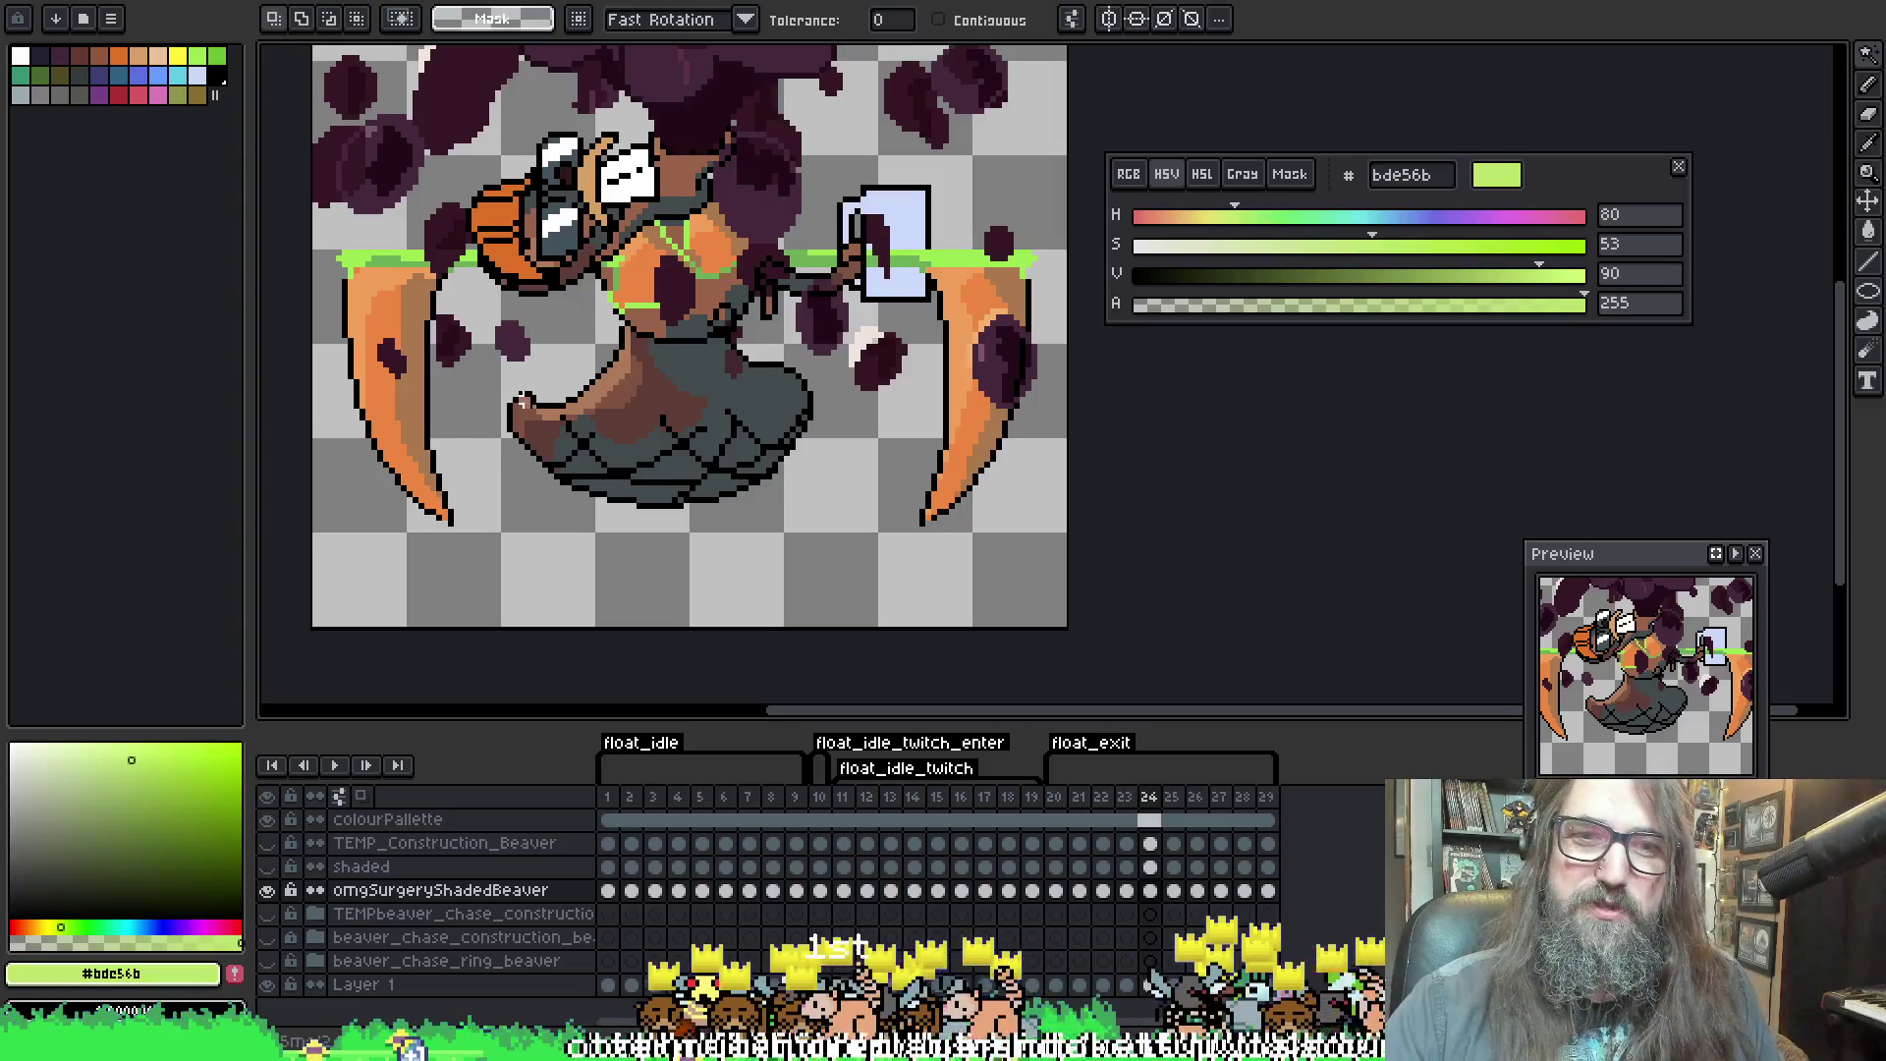
pyautogui.press('b')
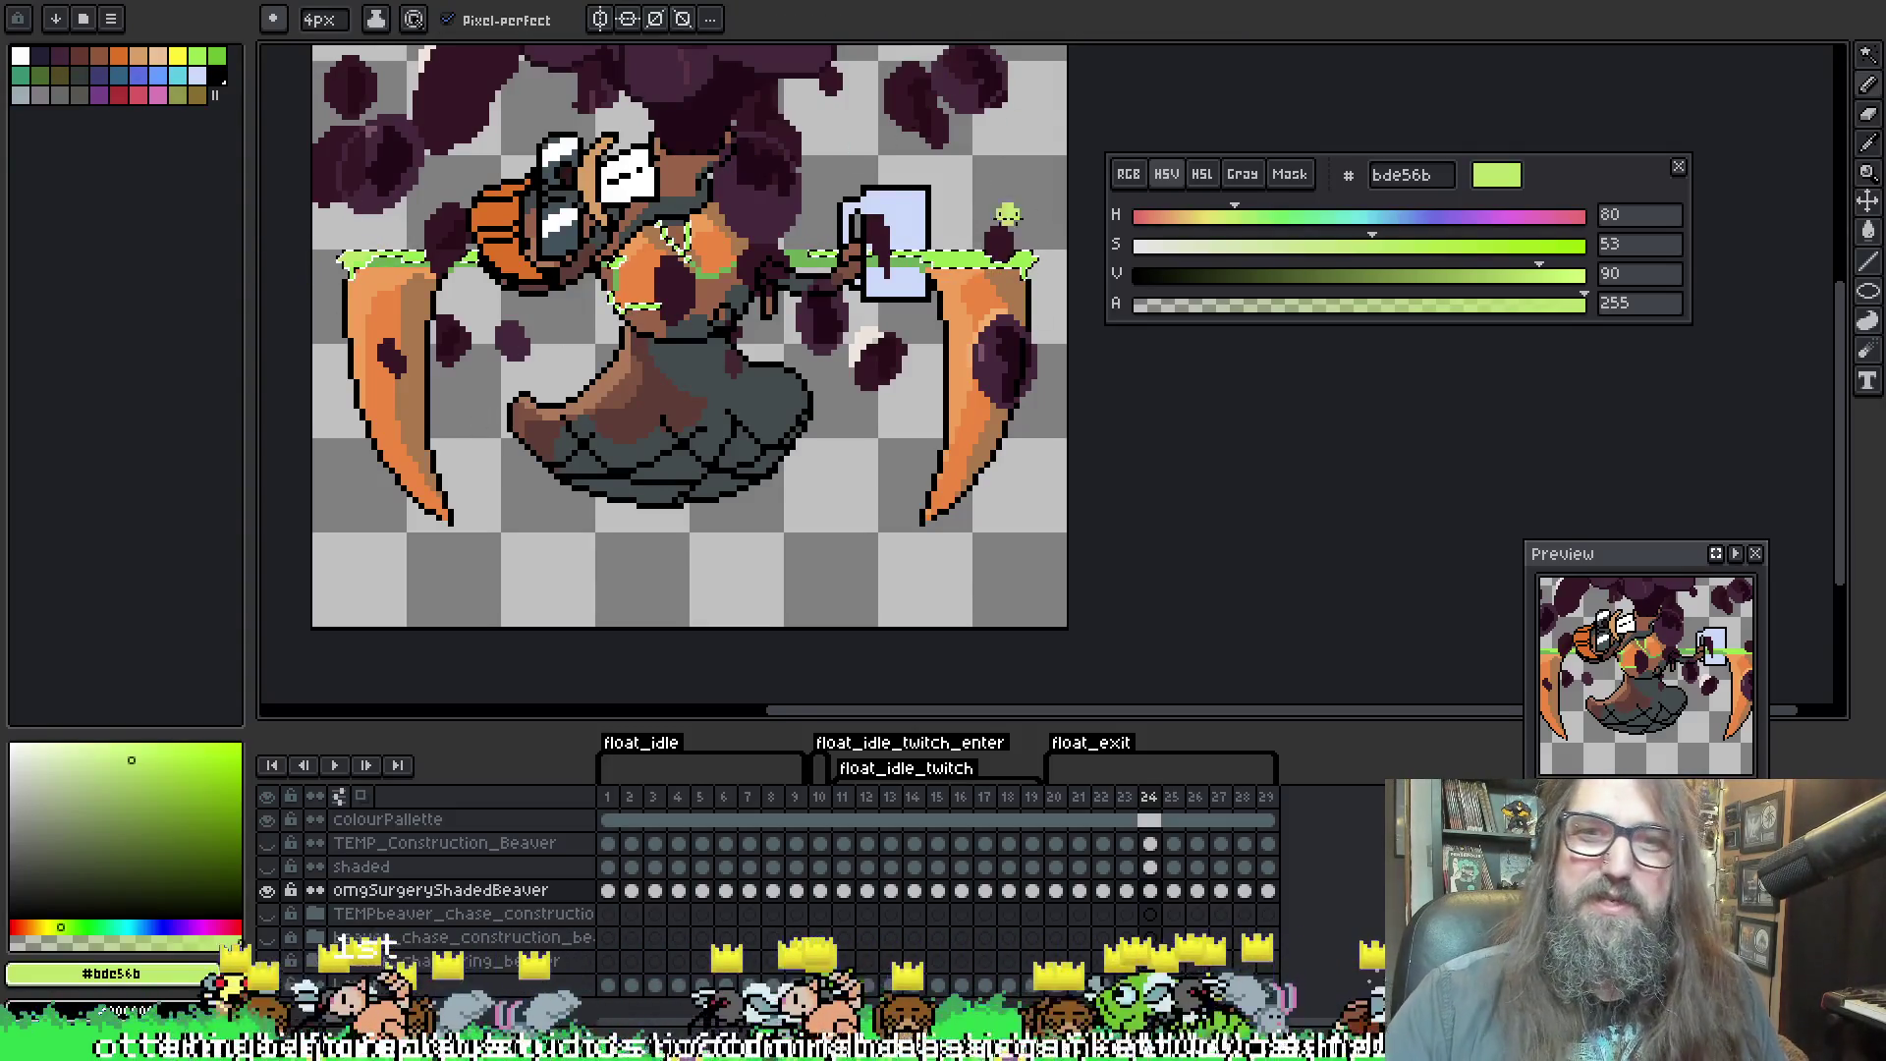
pyautogui.press('Left')
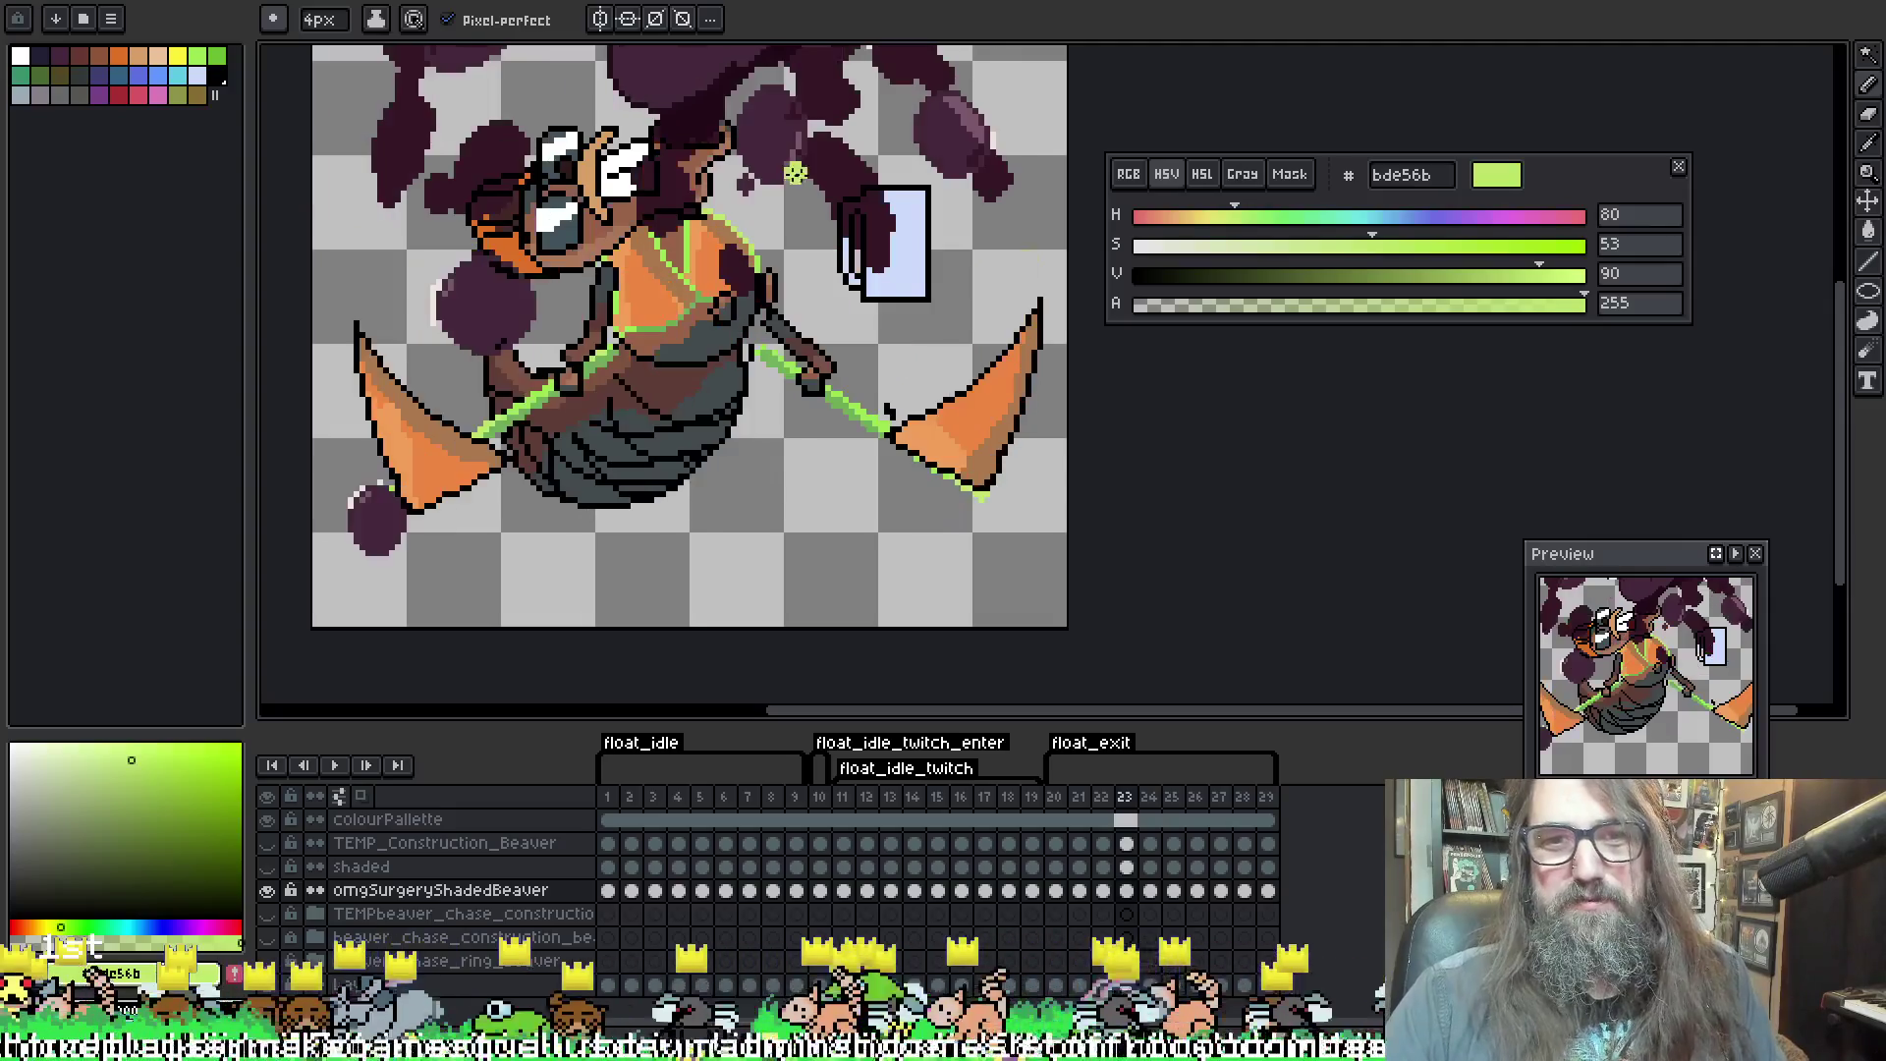
pyautogui.press('w')
pyautogui.click(481, 437)
pyautogui.press('b')
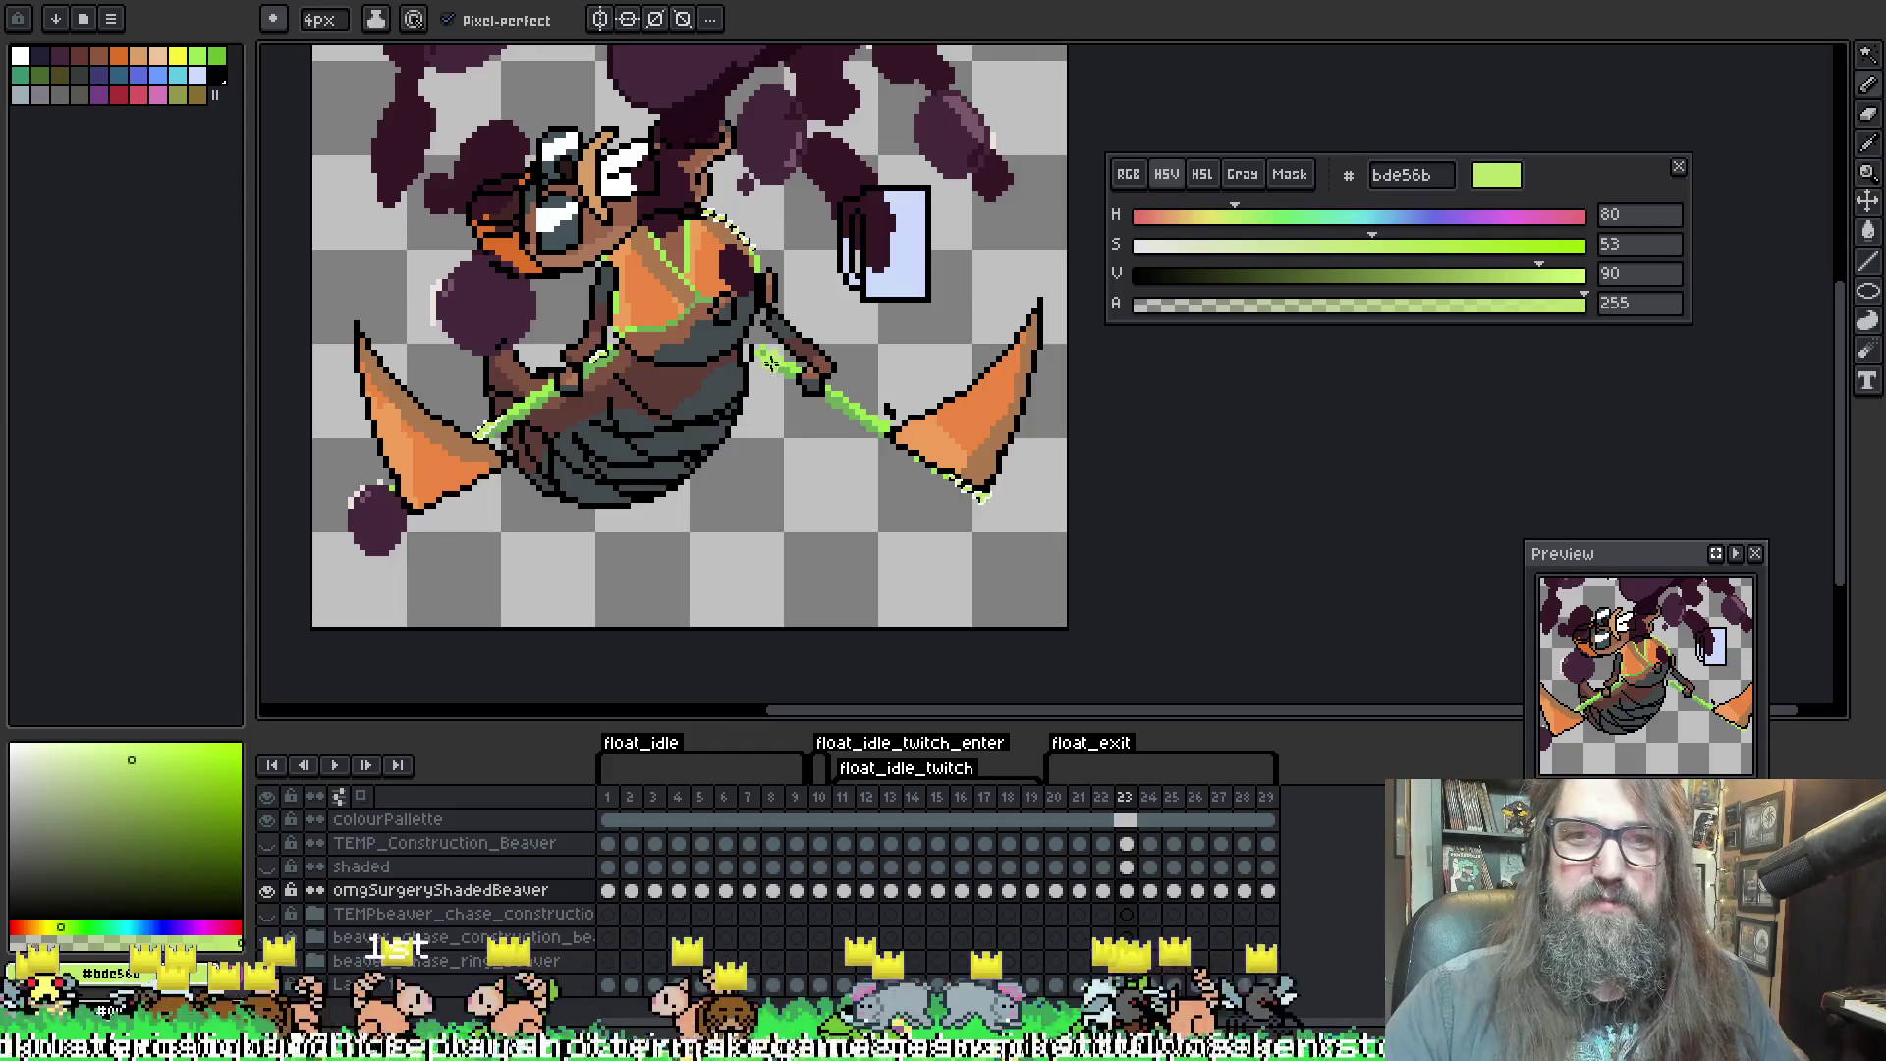
pyautogui.press('Right')
pyautogui.press('w')
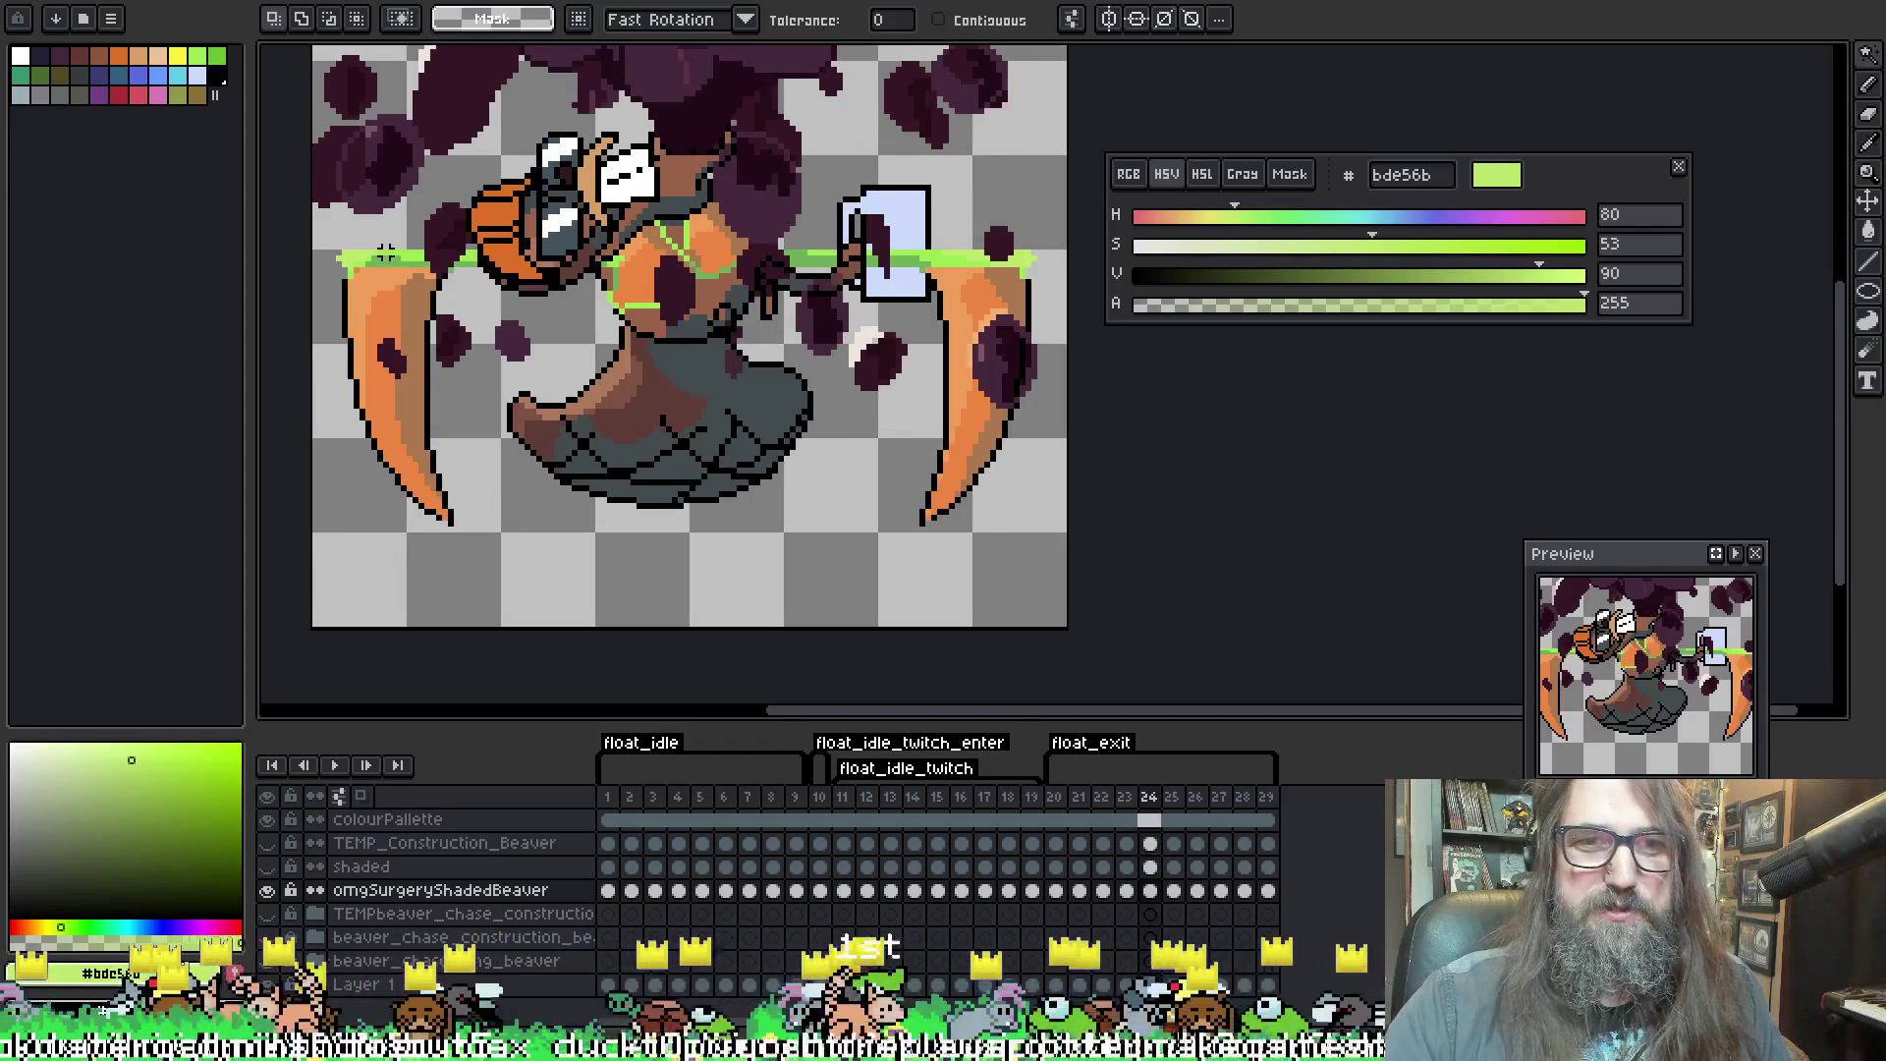
# Touch up frame 25, bringing the hair into view and repainting the selected orange belly area
pyautogui.press('Right')
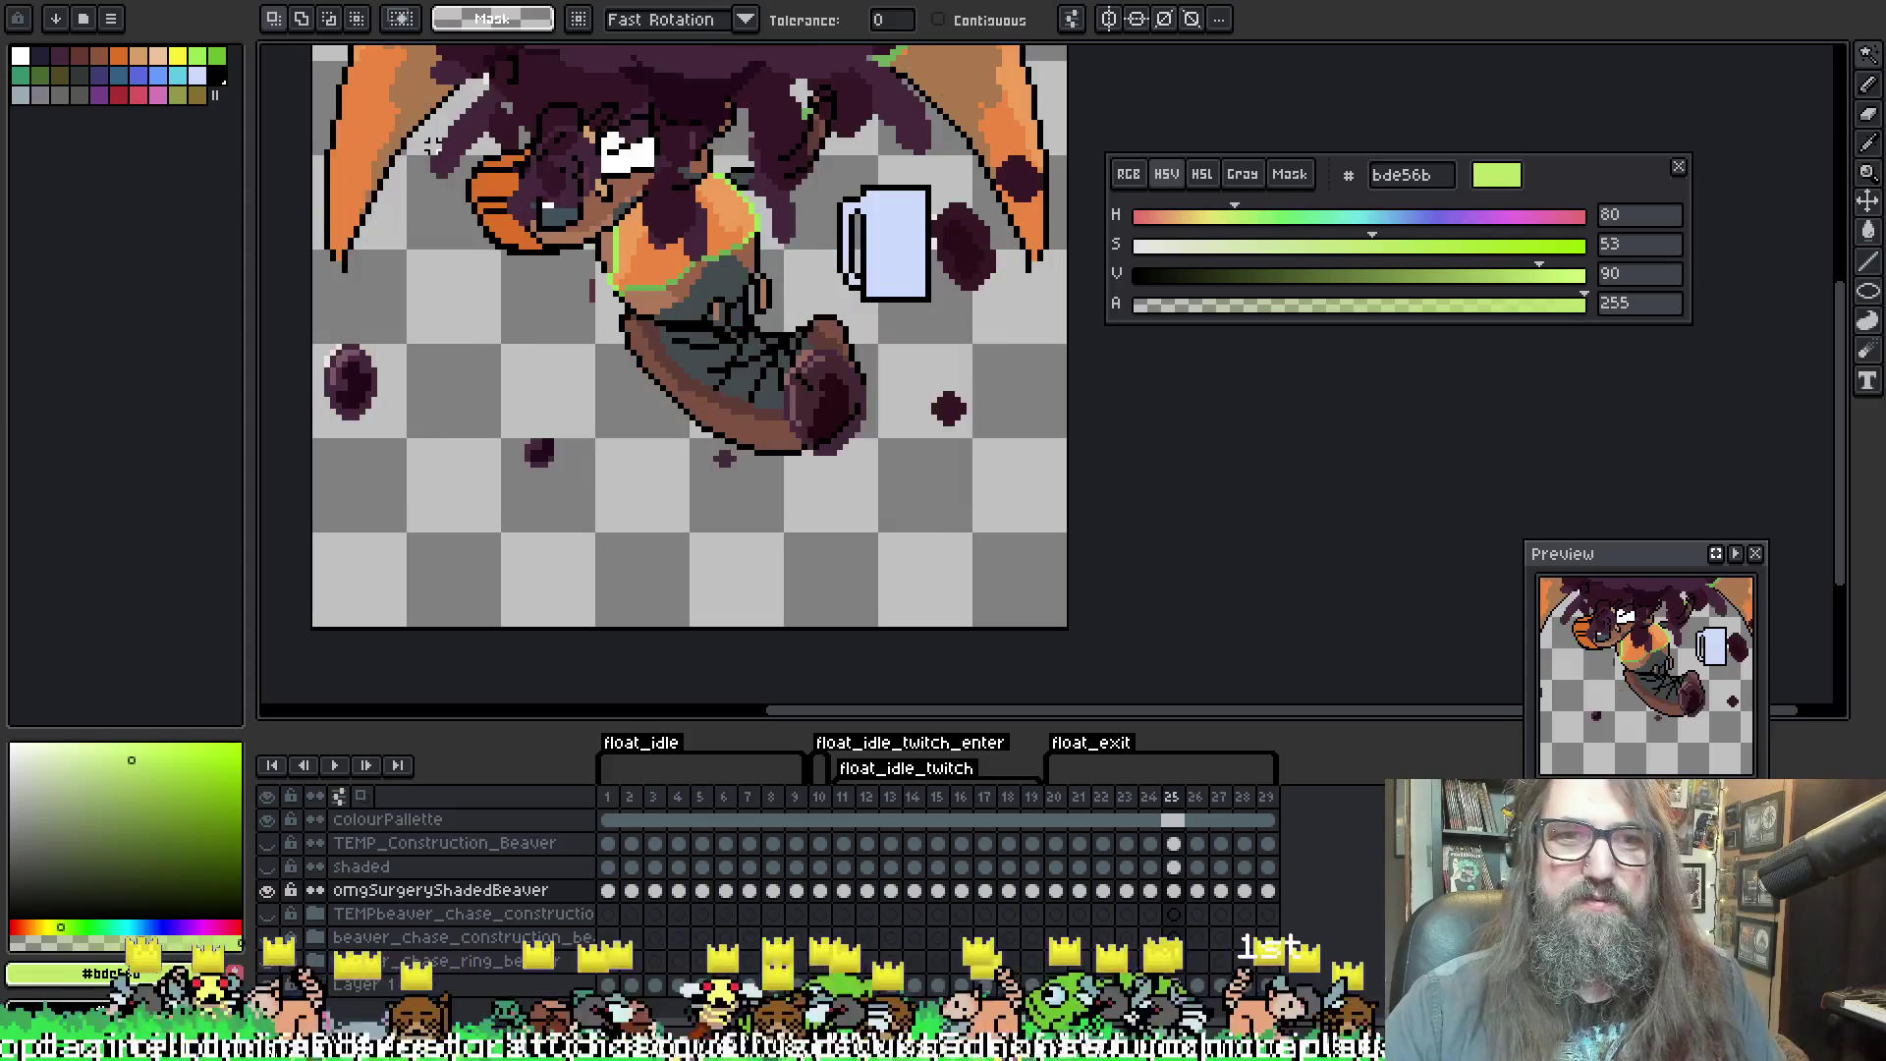
pyautogui.scroll(3, 444, 120)
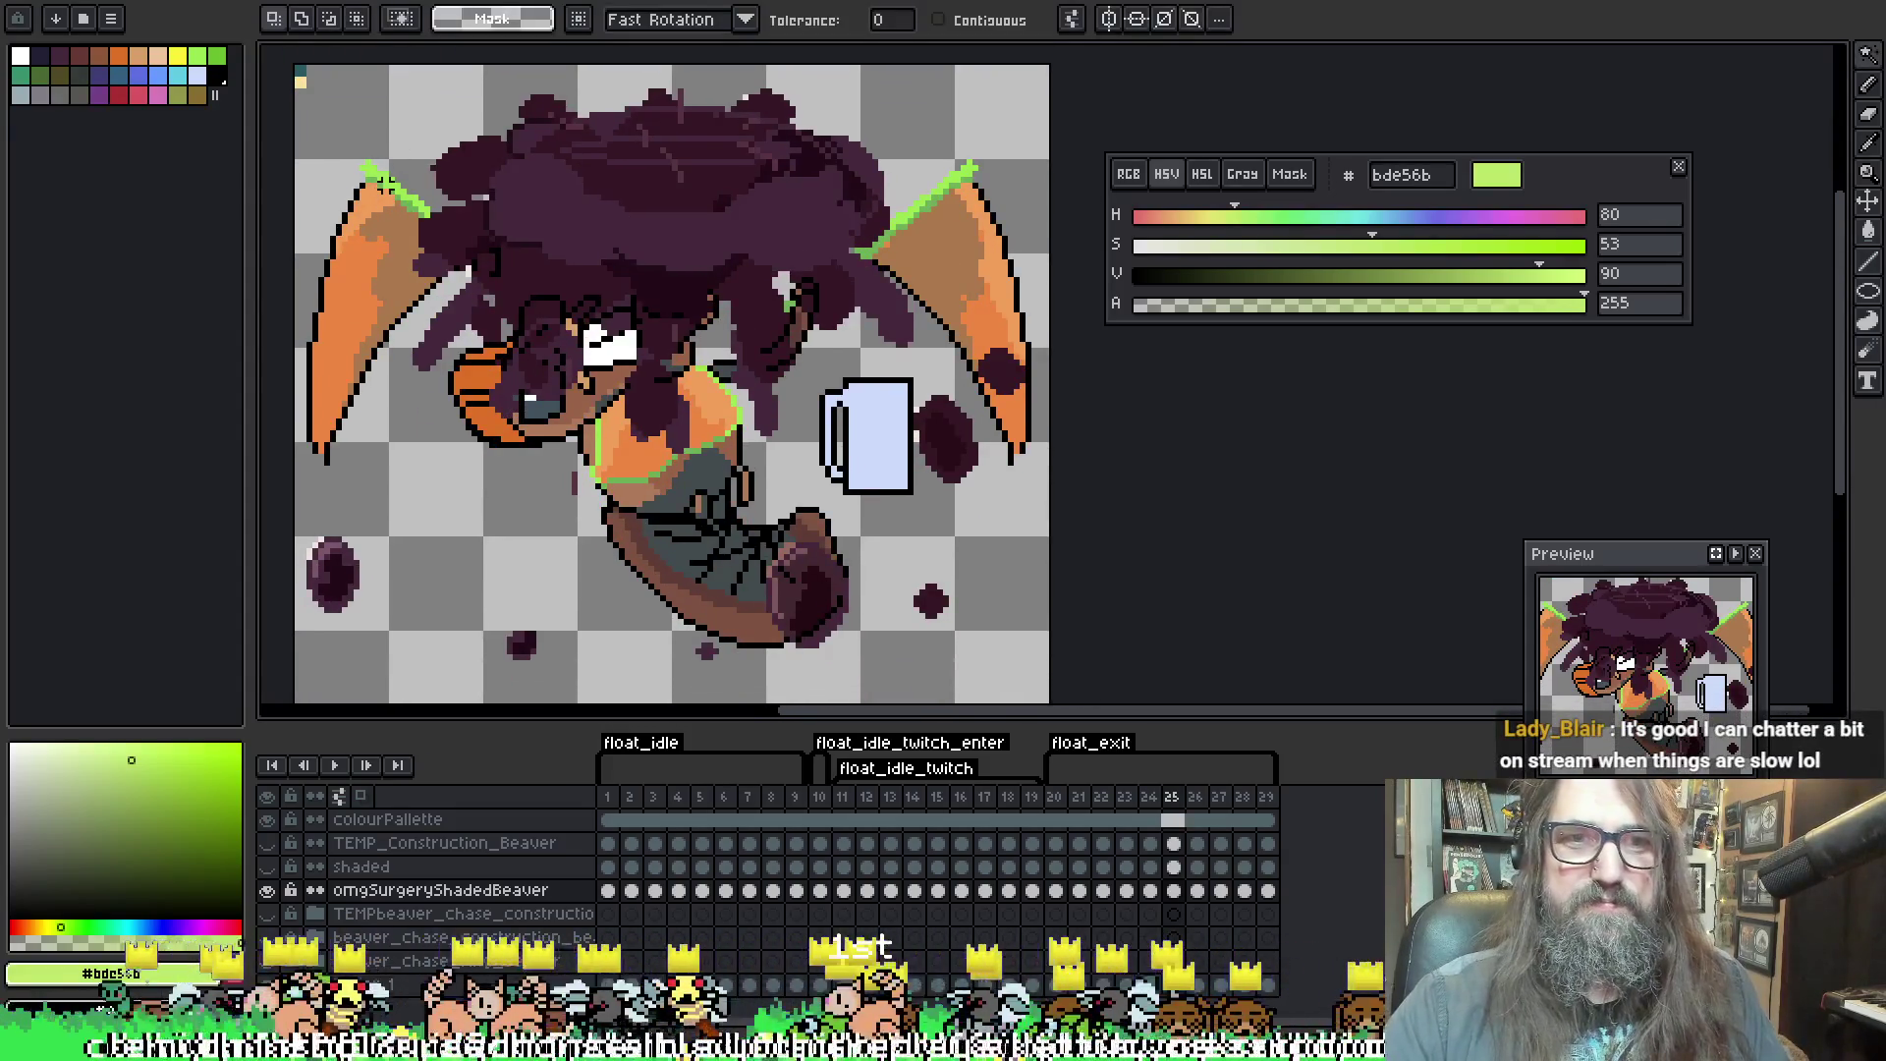
pyautogui.press('b')
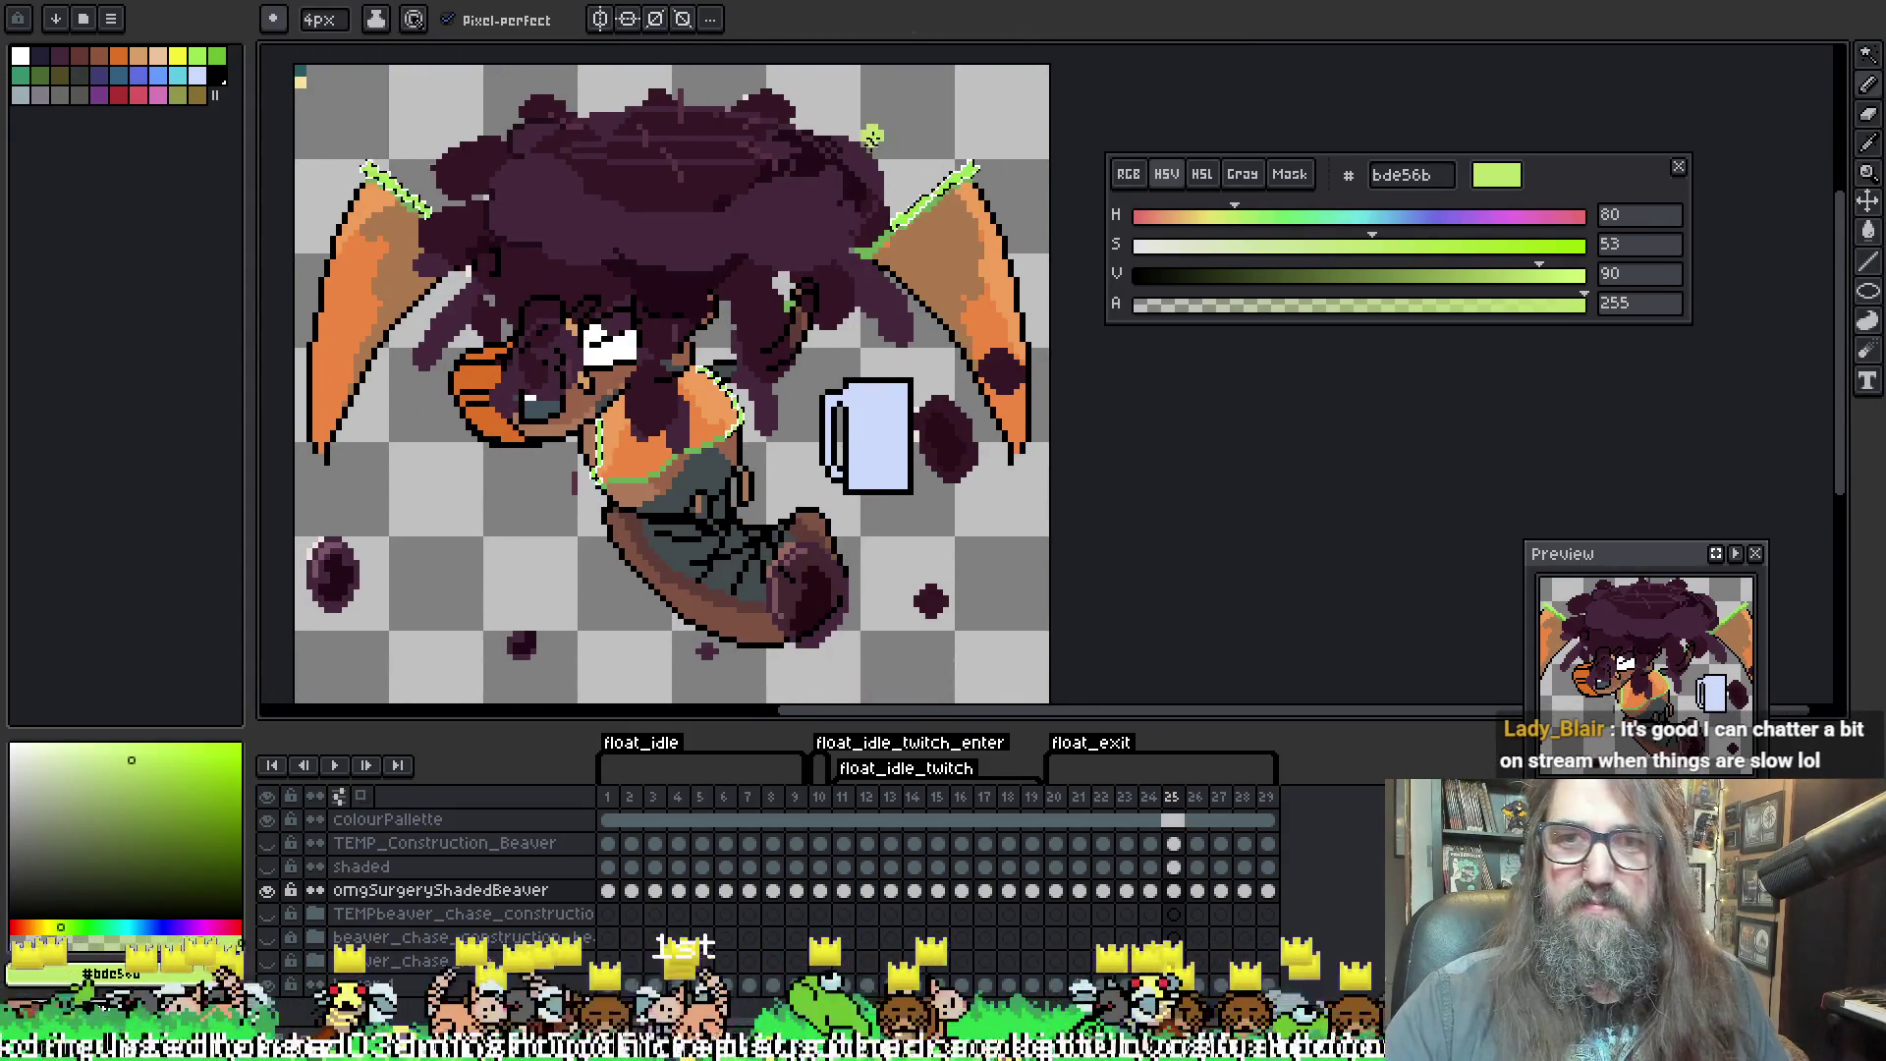
pyautogui.scroll(-3, 1130, 98)
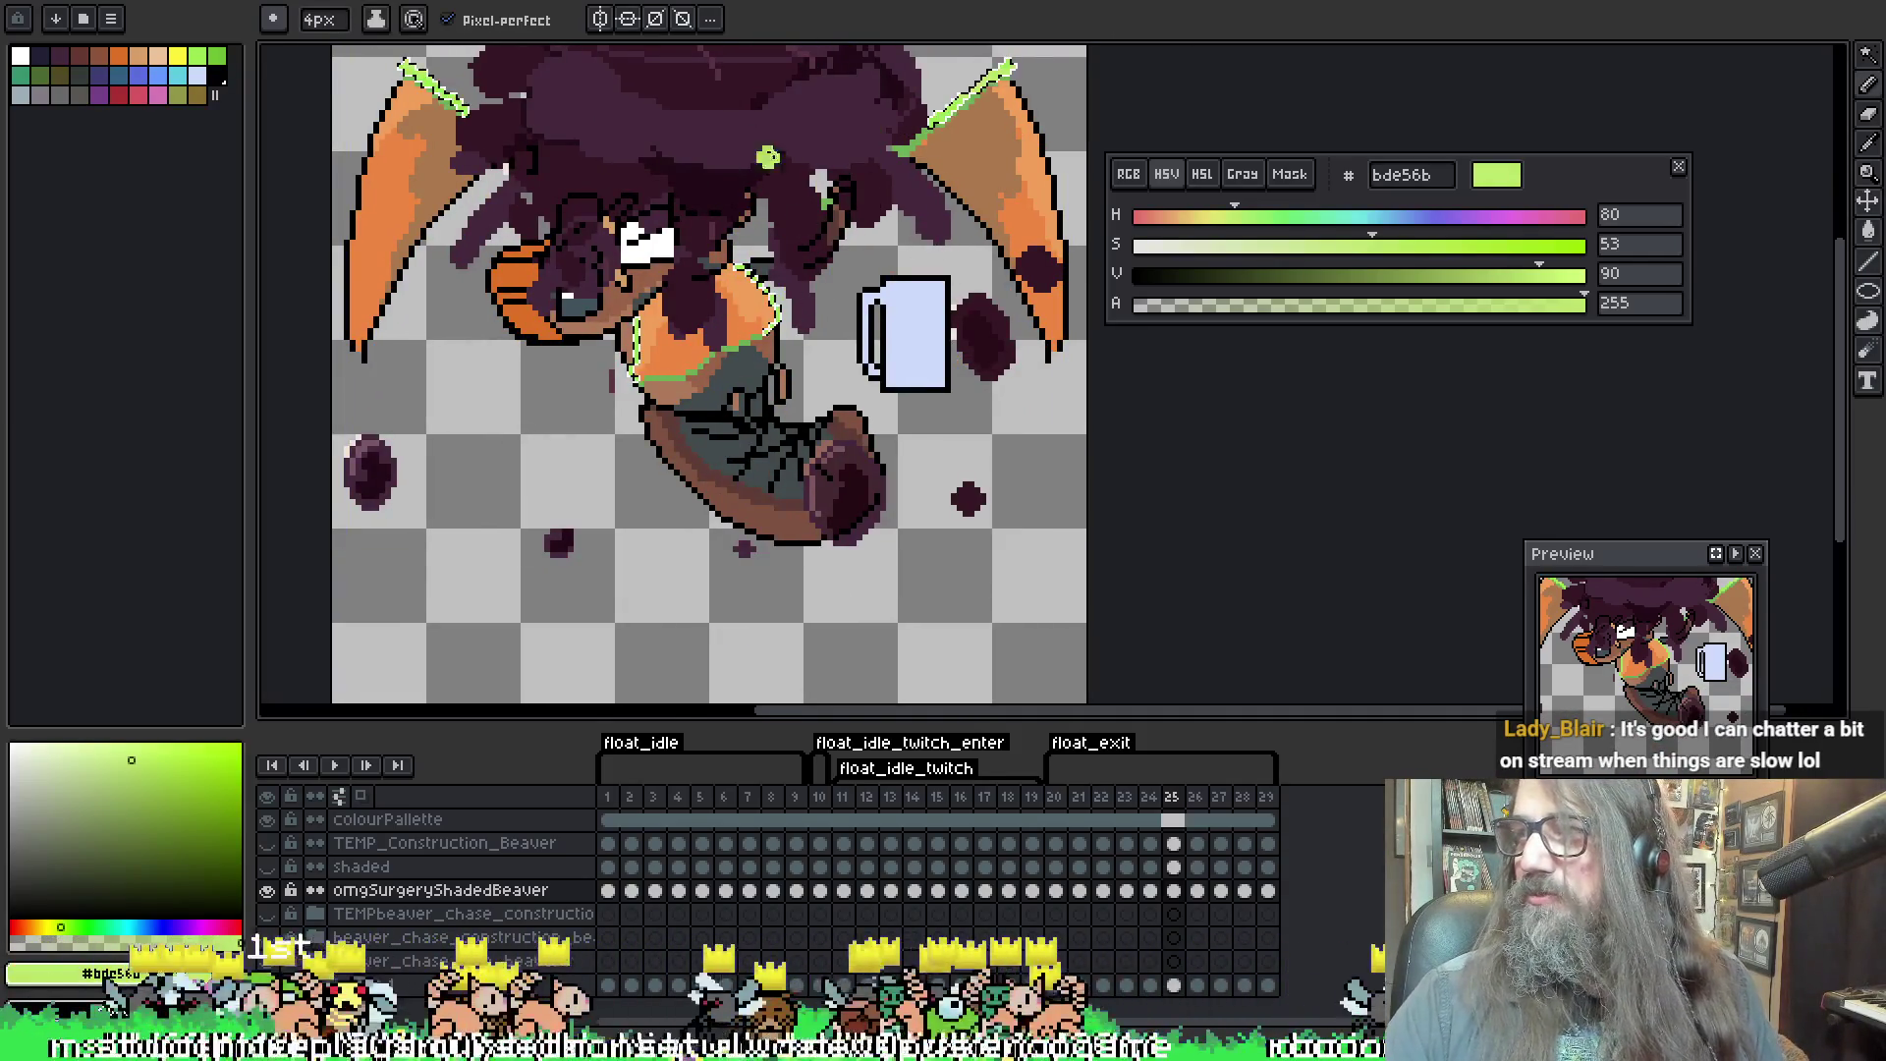
pyautogui.press('space')
pyautogui.moveTo(762, 224); pyautogui.dragTo(757, 268)
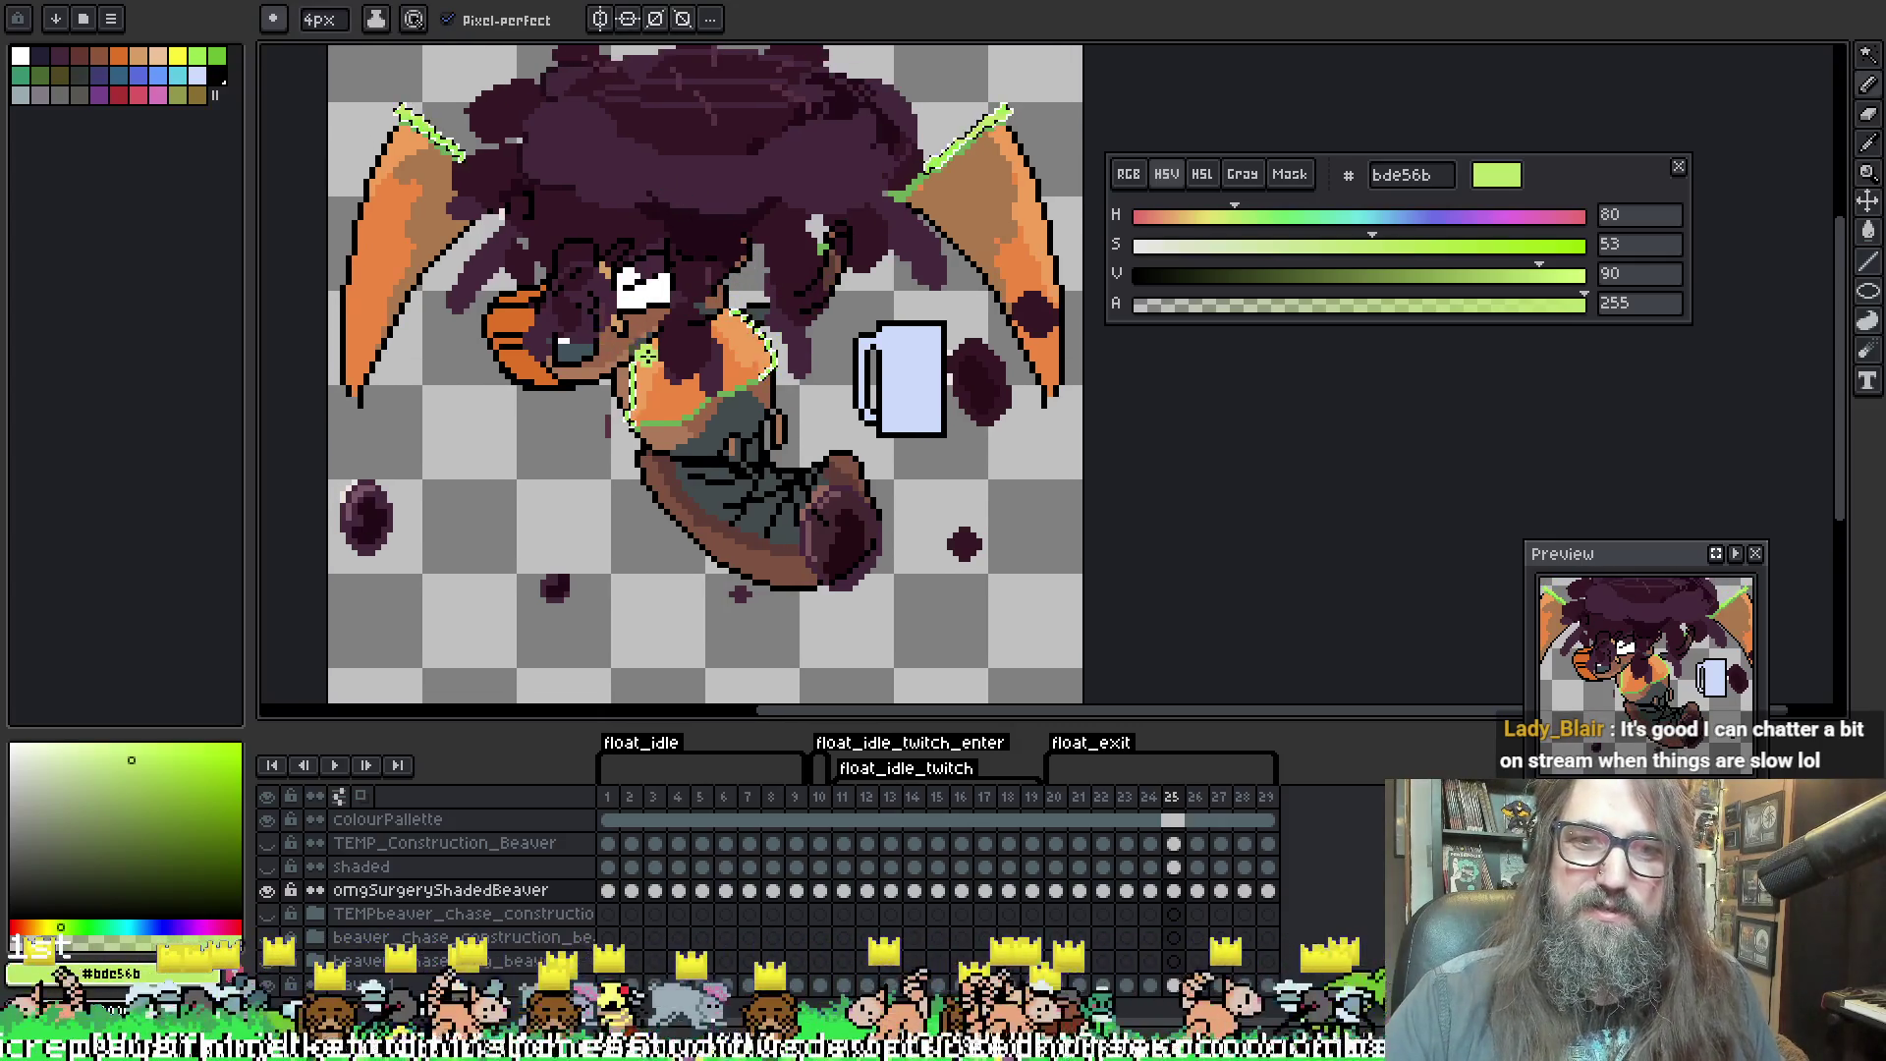
pyautogui.press('w')
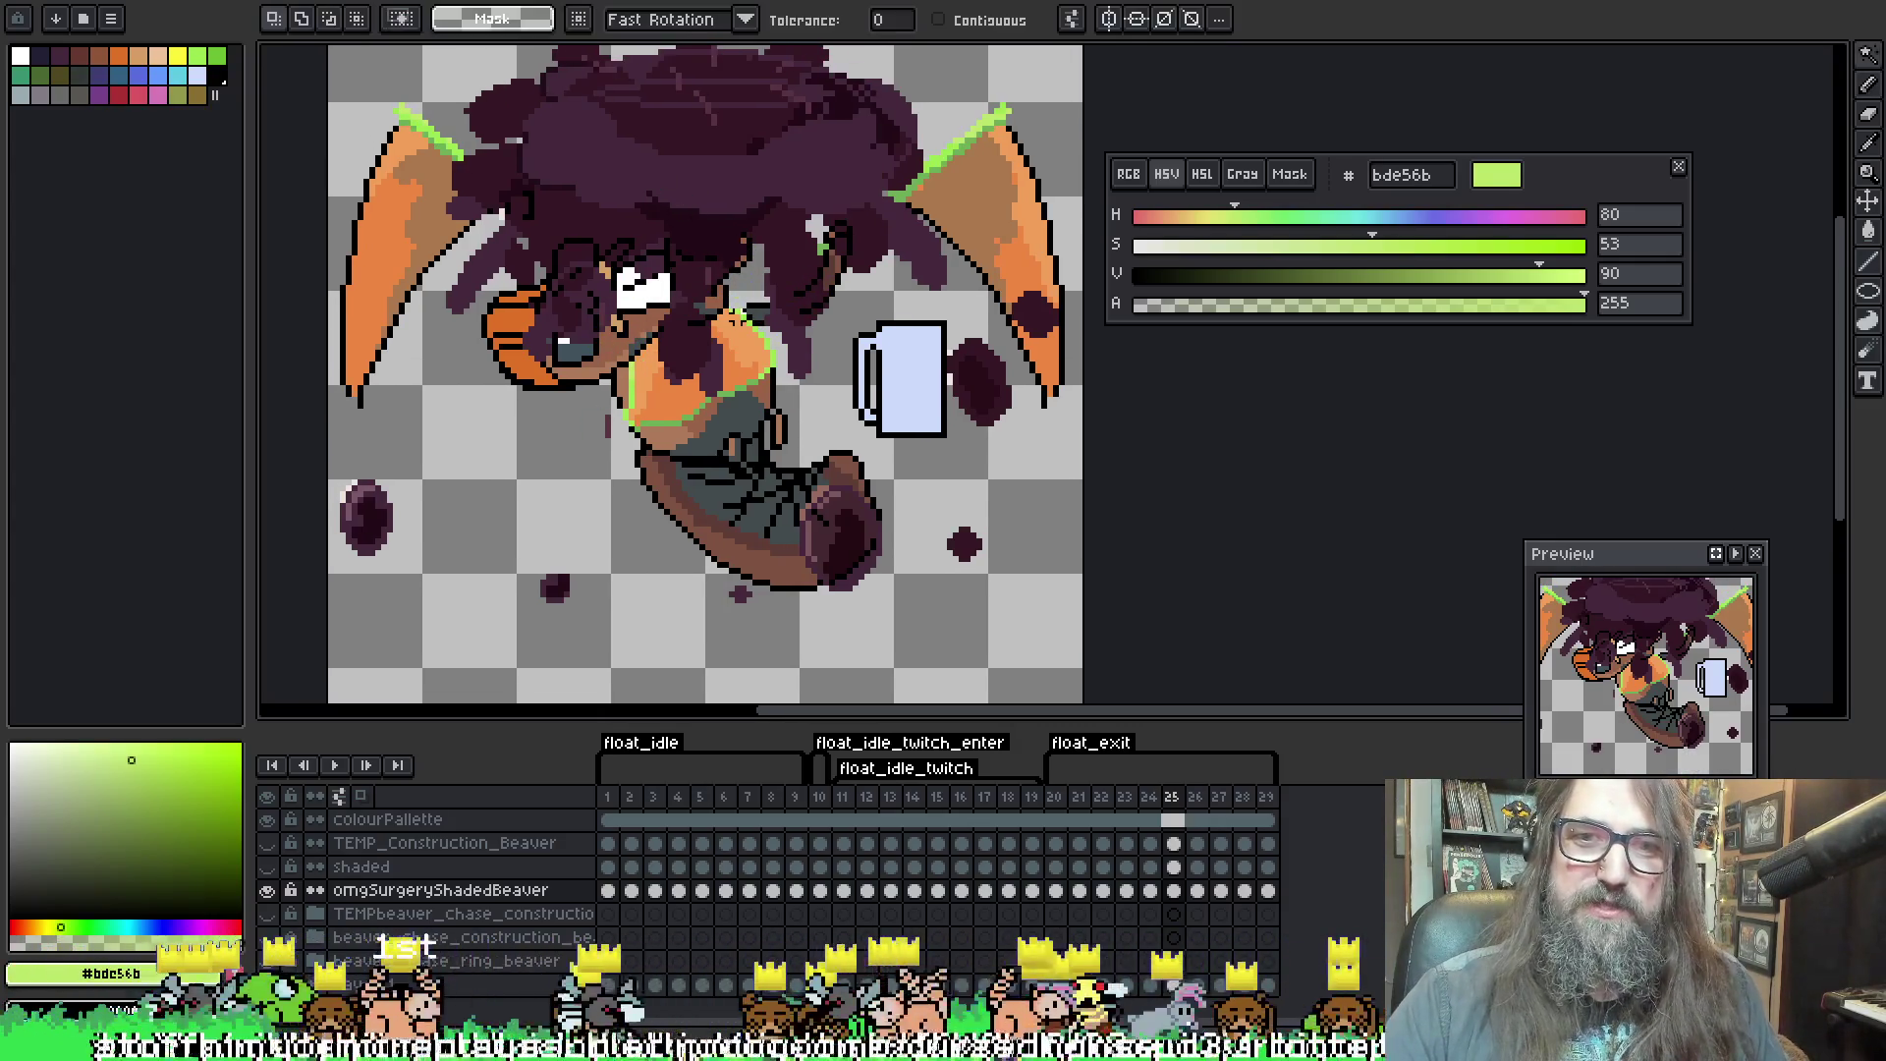
pyautogui.click(759, 337)
pyautogui.press('b')
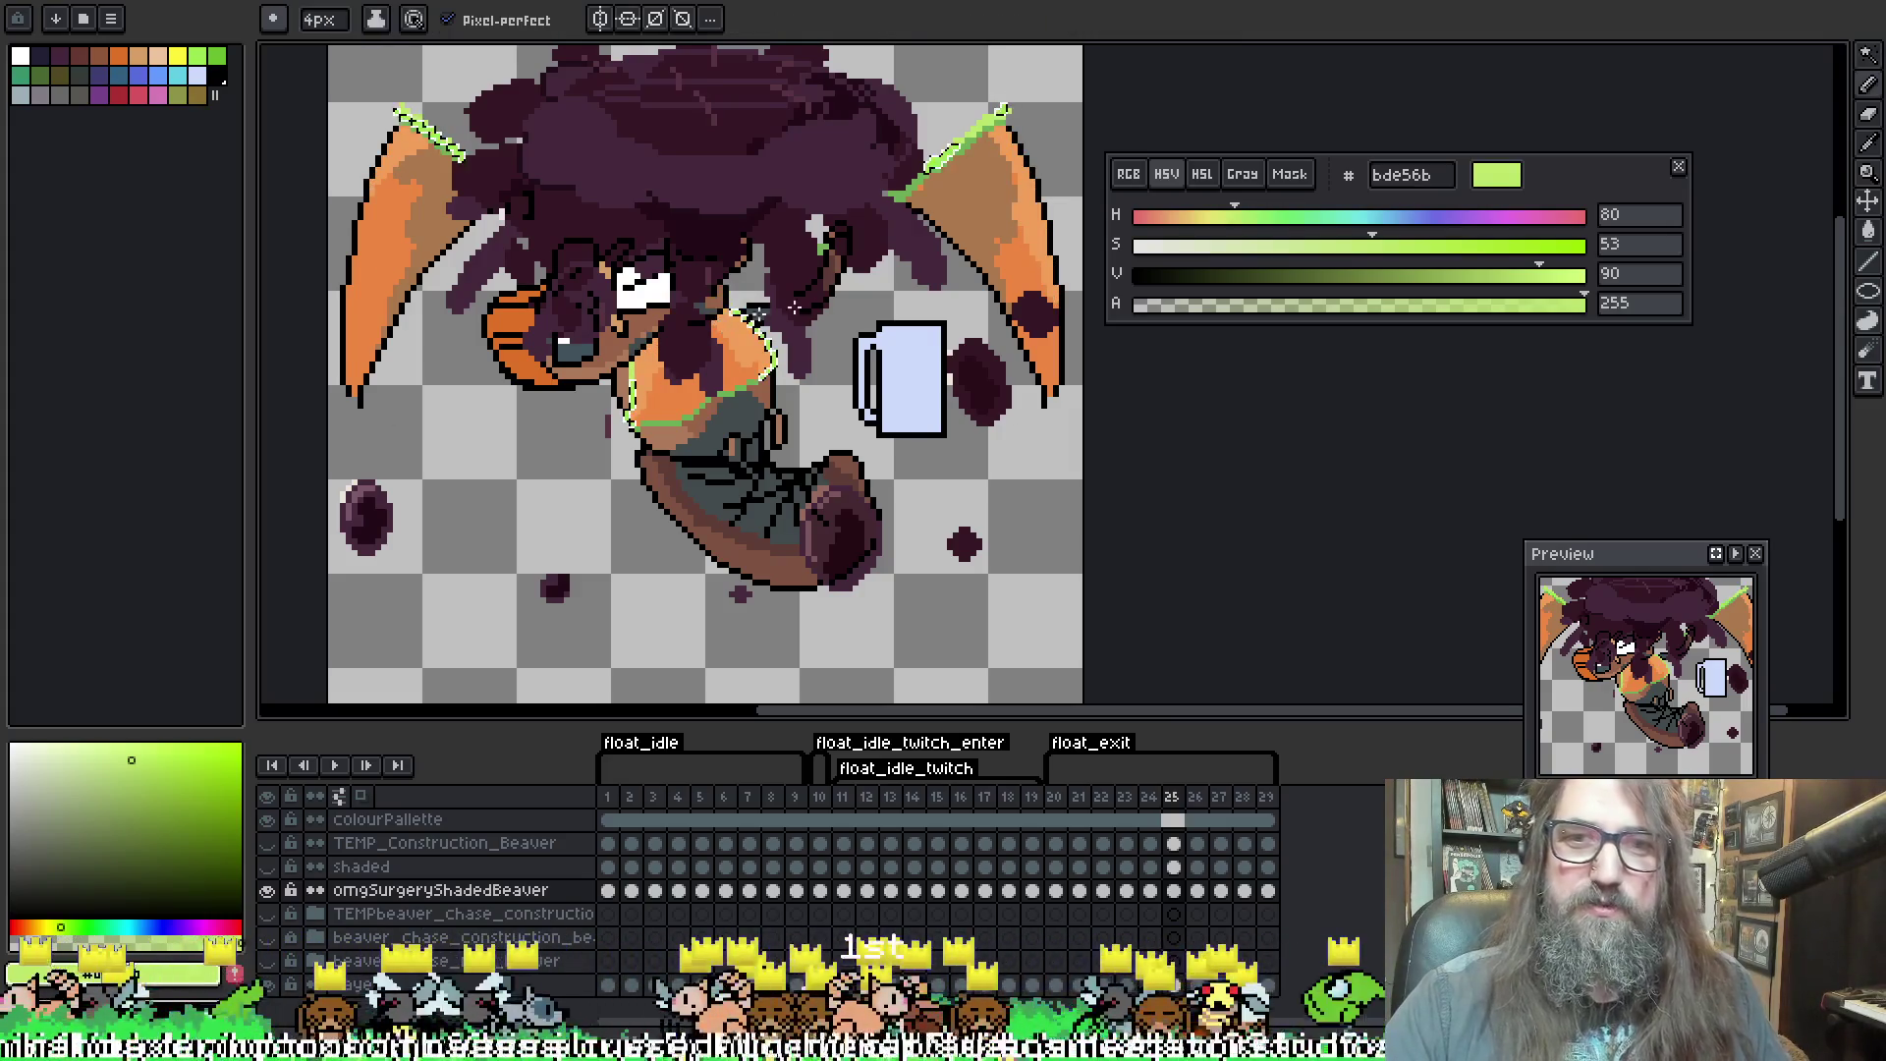
pyautogui.moveTo(759, 337); pyautogui.dragTo(773, 287)
# Retouch frame 26 with Magic Wand and Pencil, panning to the upper body
pyautogui.press('Right')
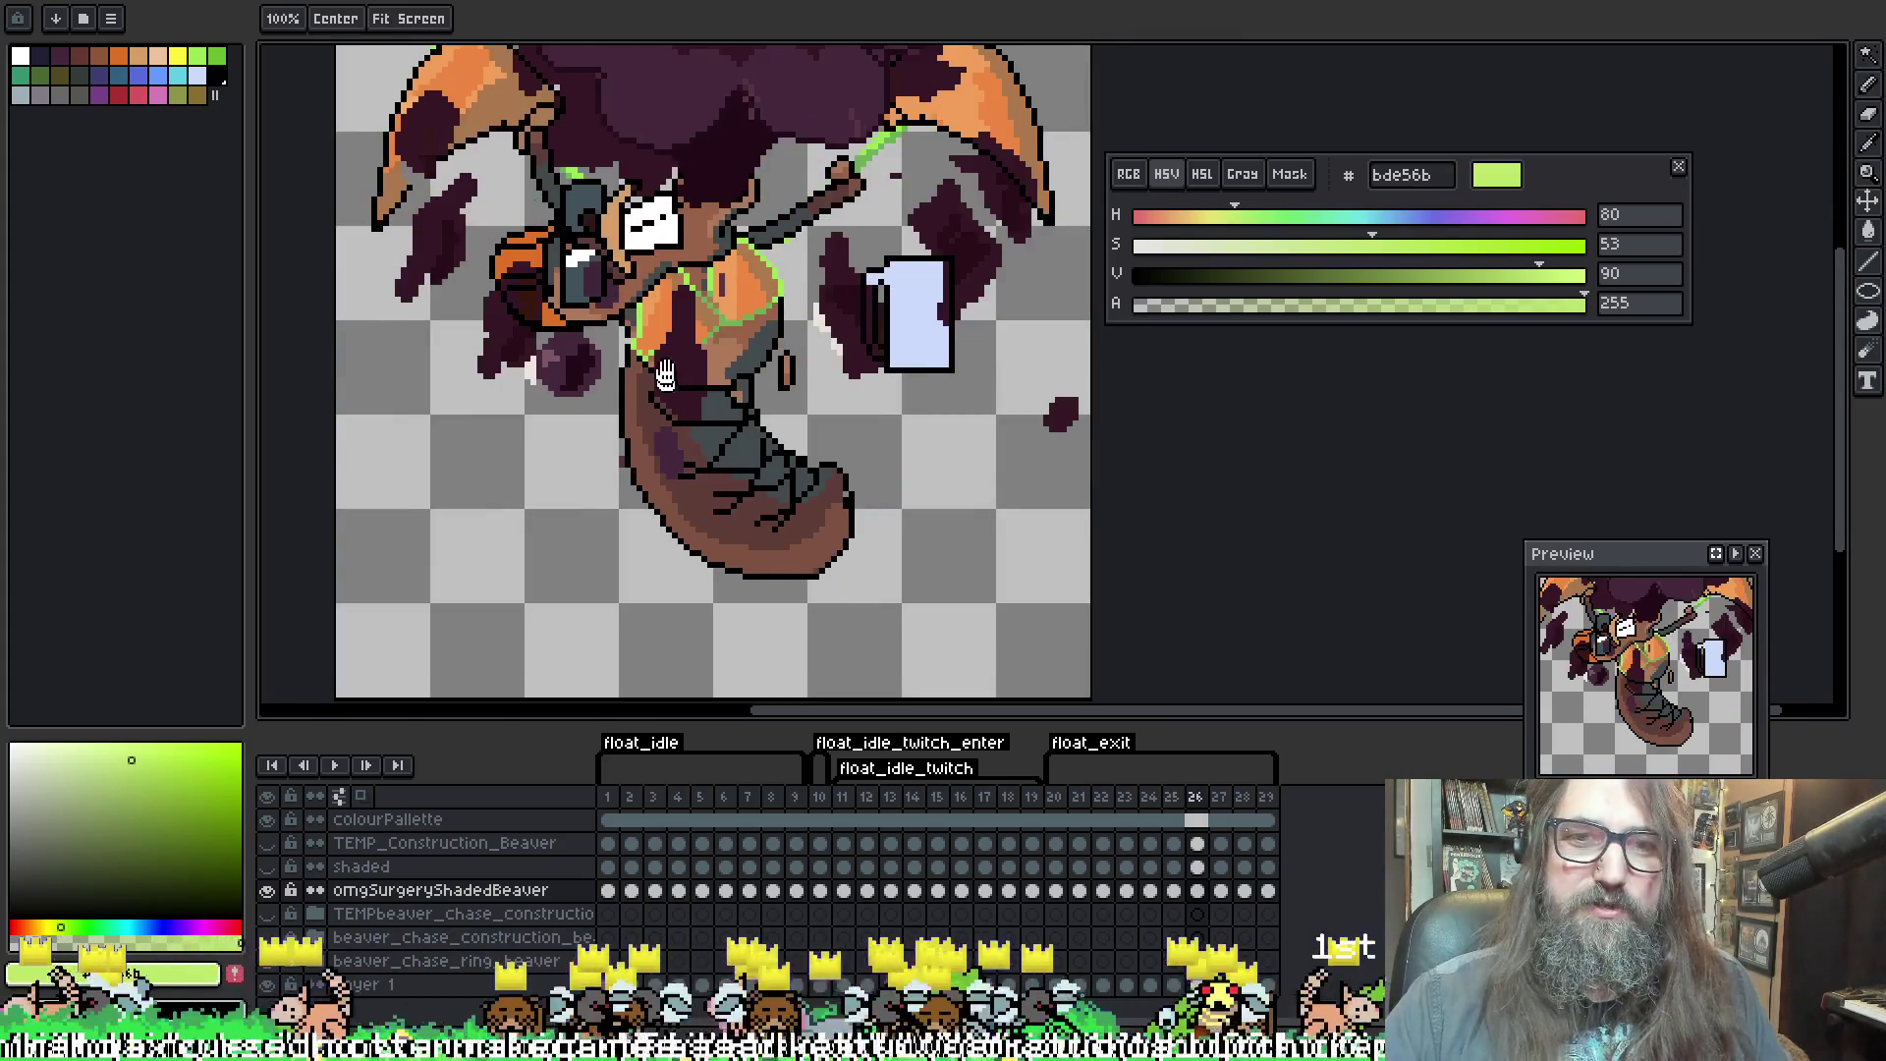
pyautogui.press('w')
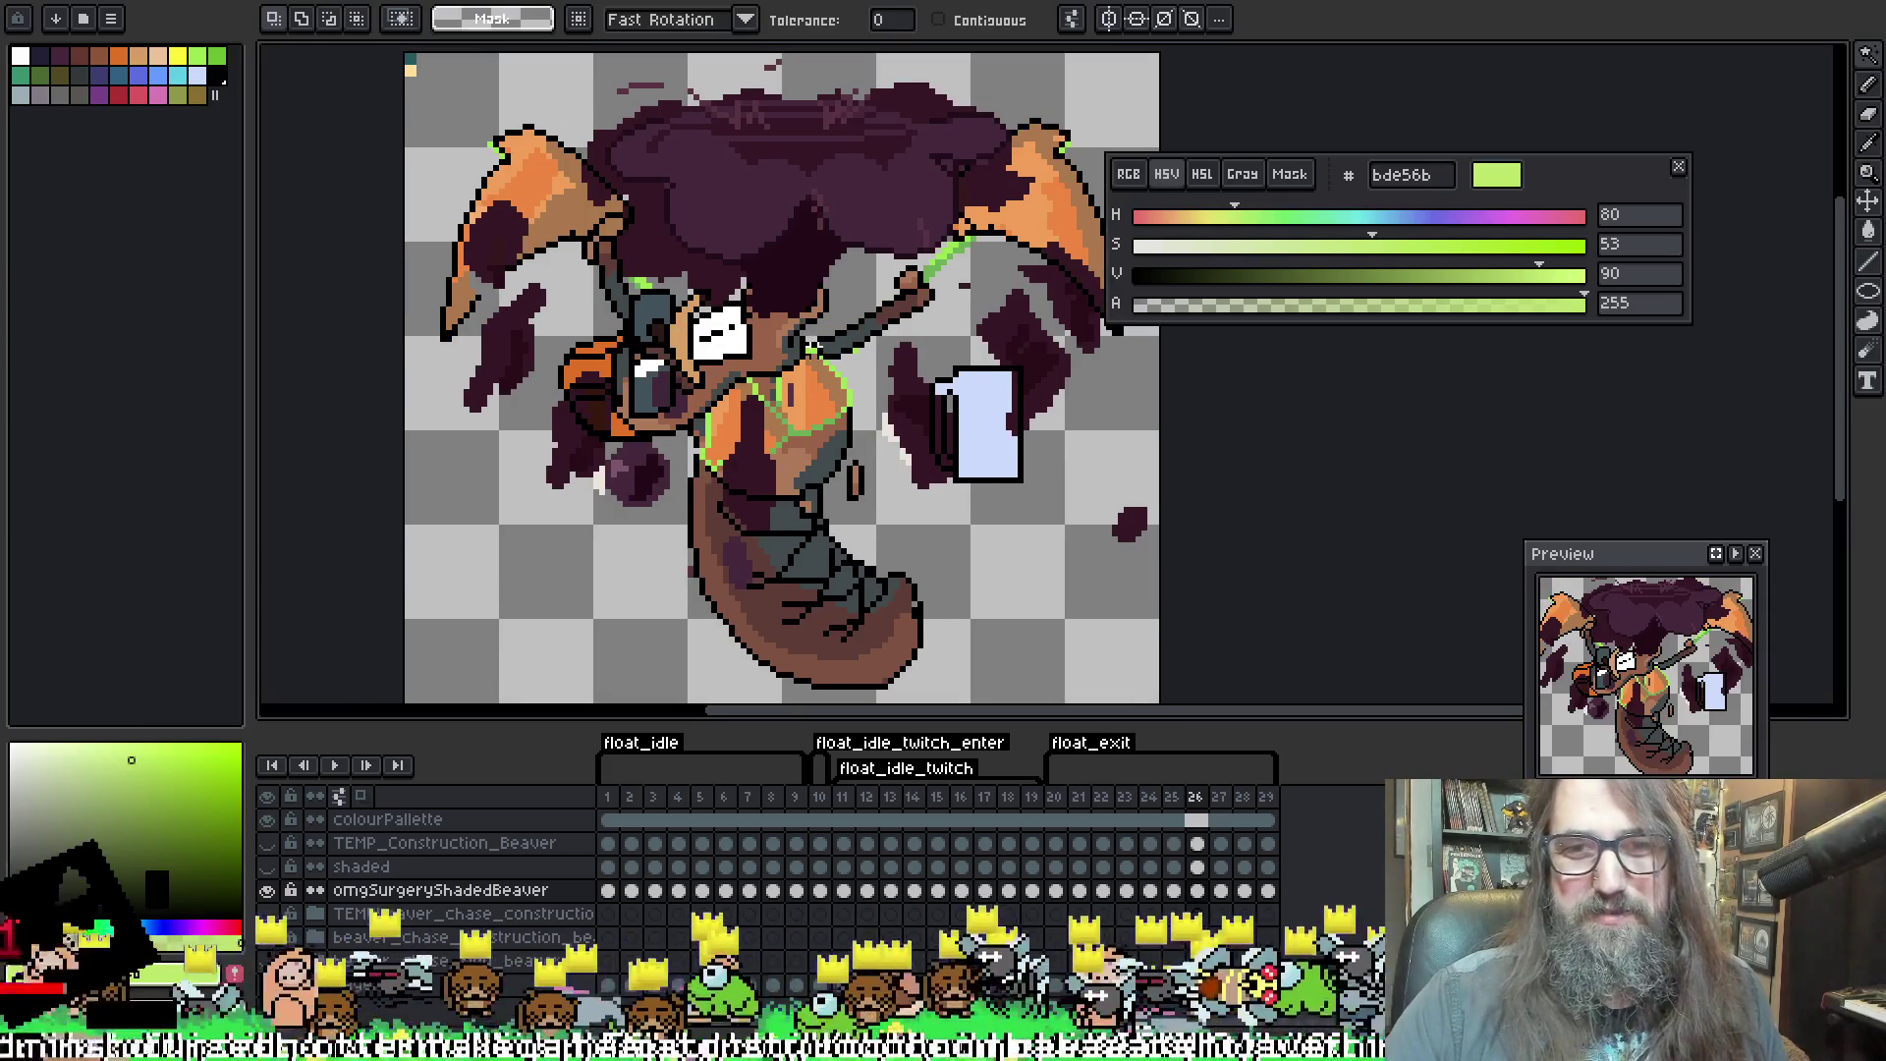
pyautogui.press('b')
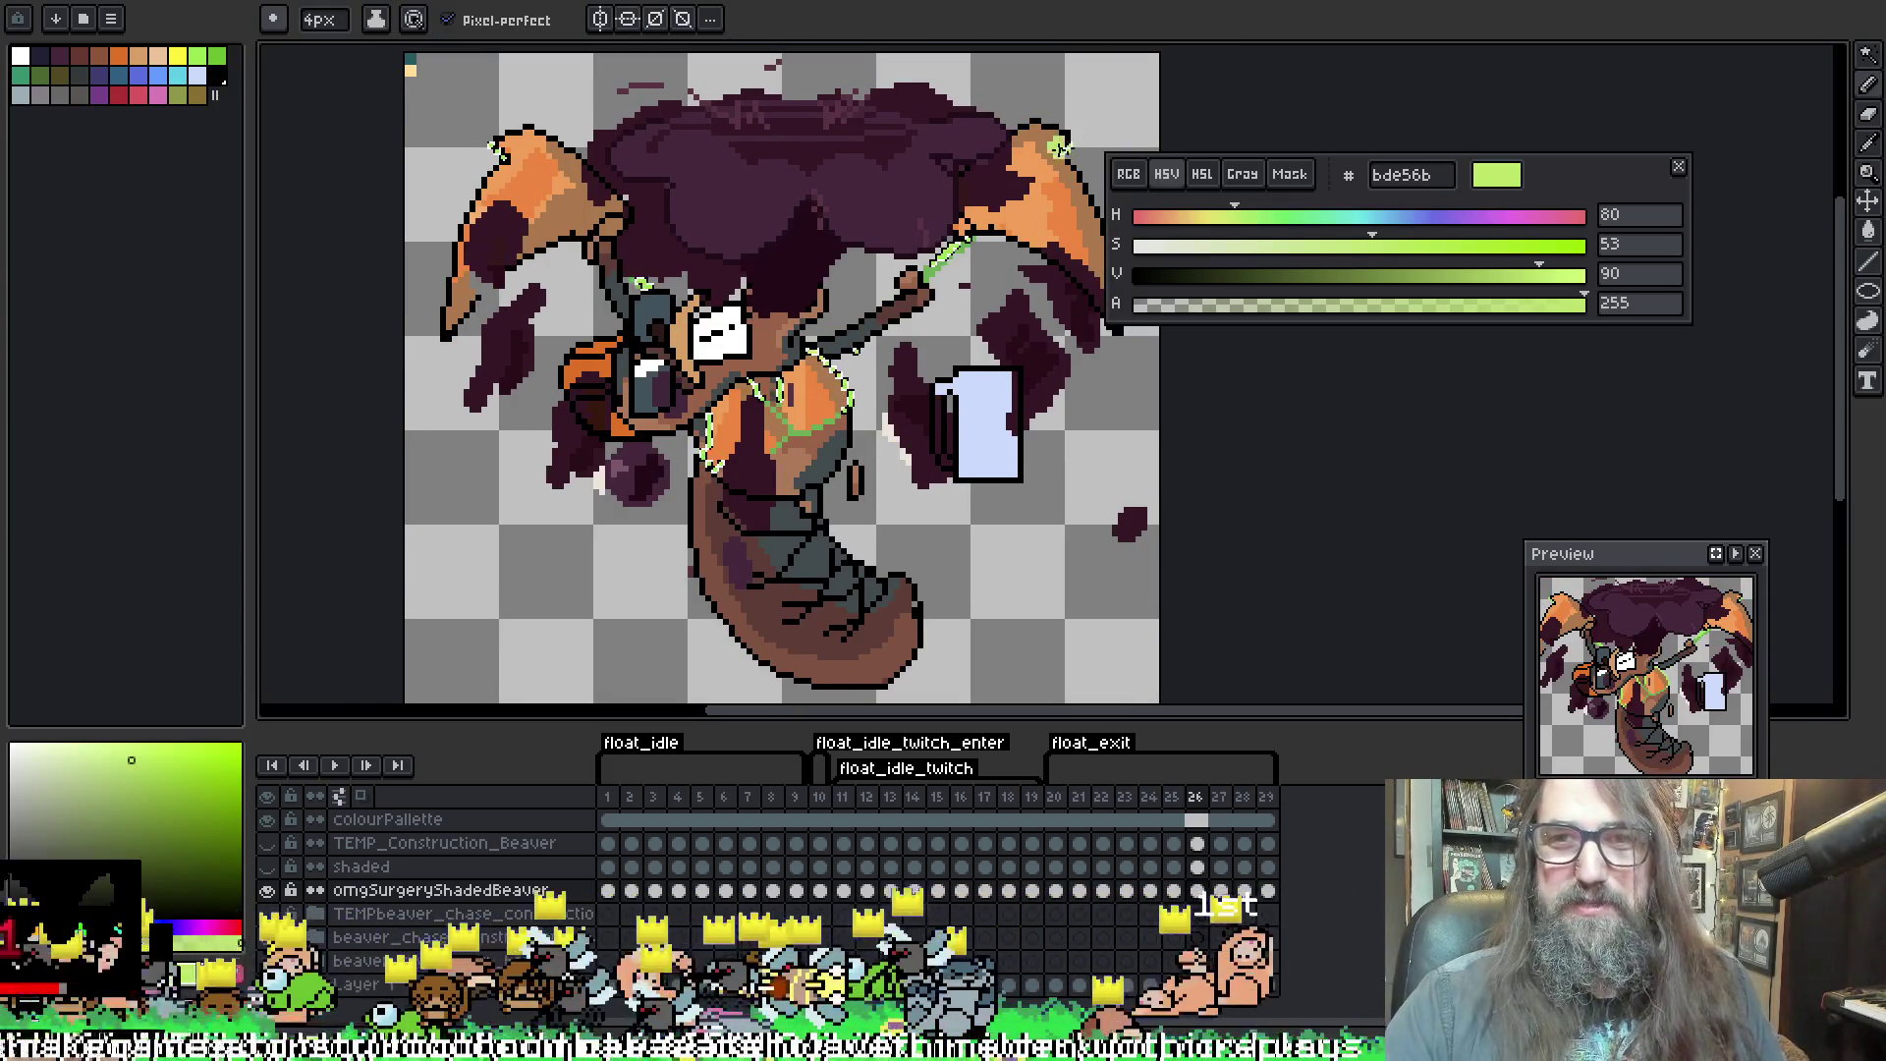
pyautogui.moveTo(745, 219); pyautogui.dragTo(614, 131)
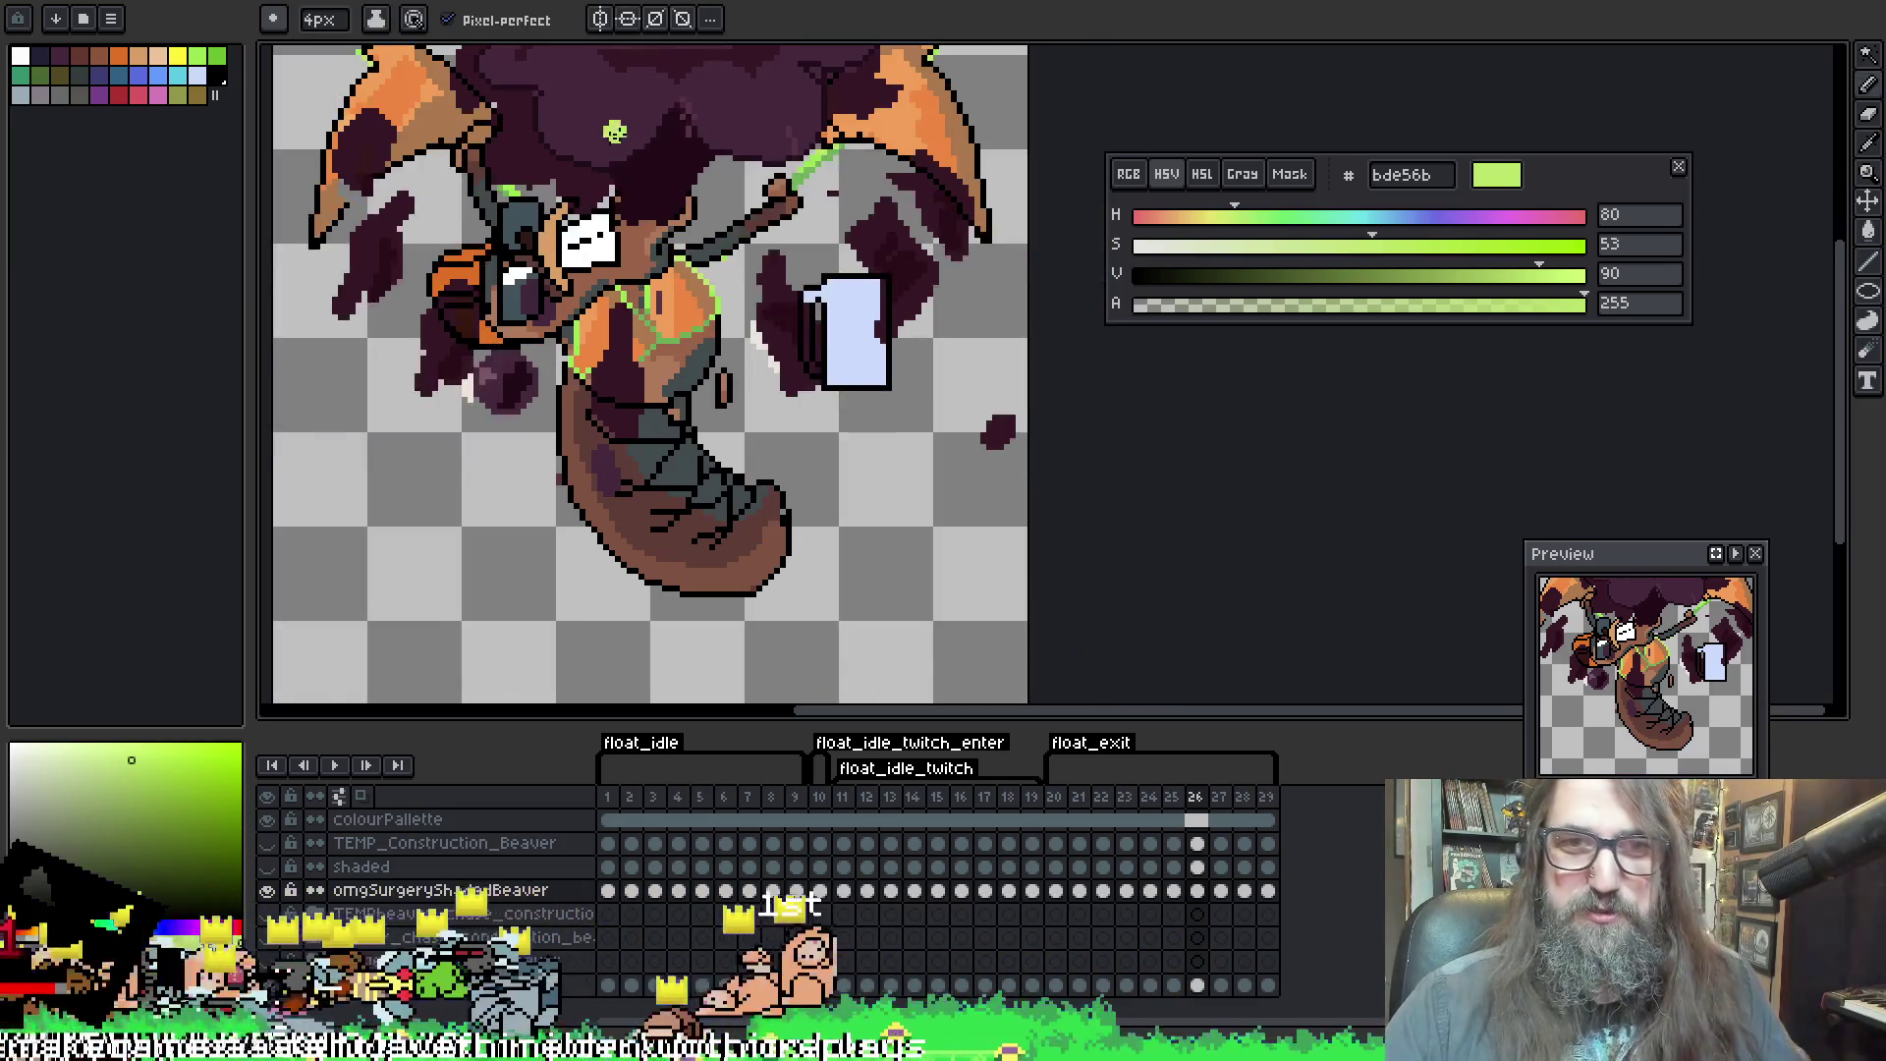
# Repaint frame 27's green staff lines in light green, deselect, and move to frame 28
pyautogui.press('w')
pyautogui.press('Right')
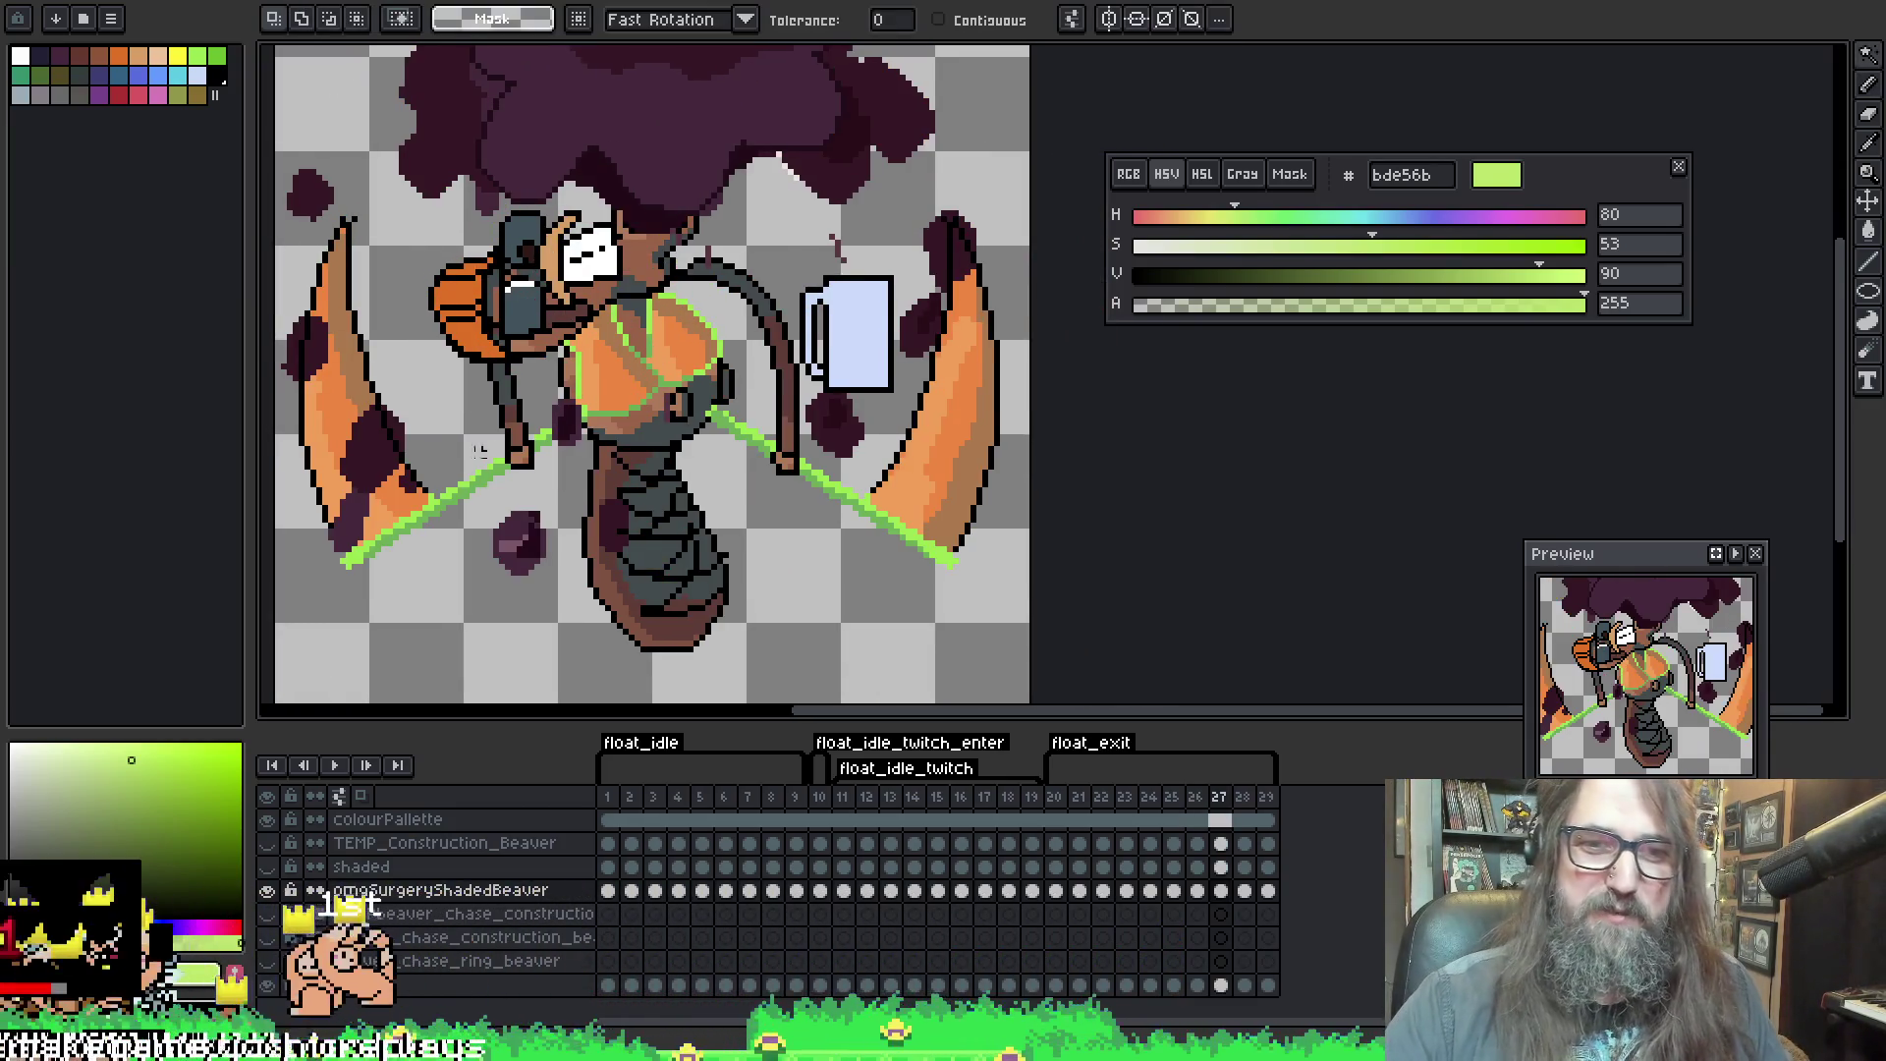
pyautogui.click(916, 521)
pyautogui.press('b')
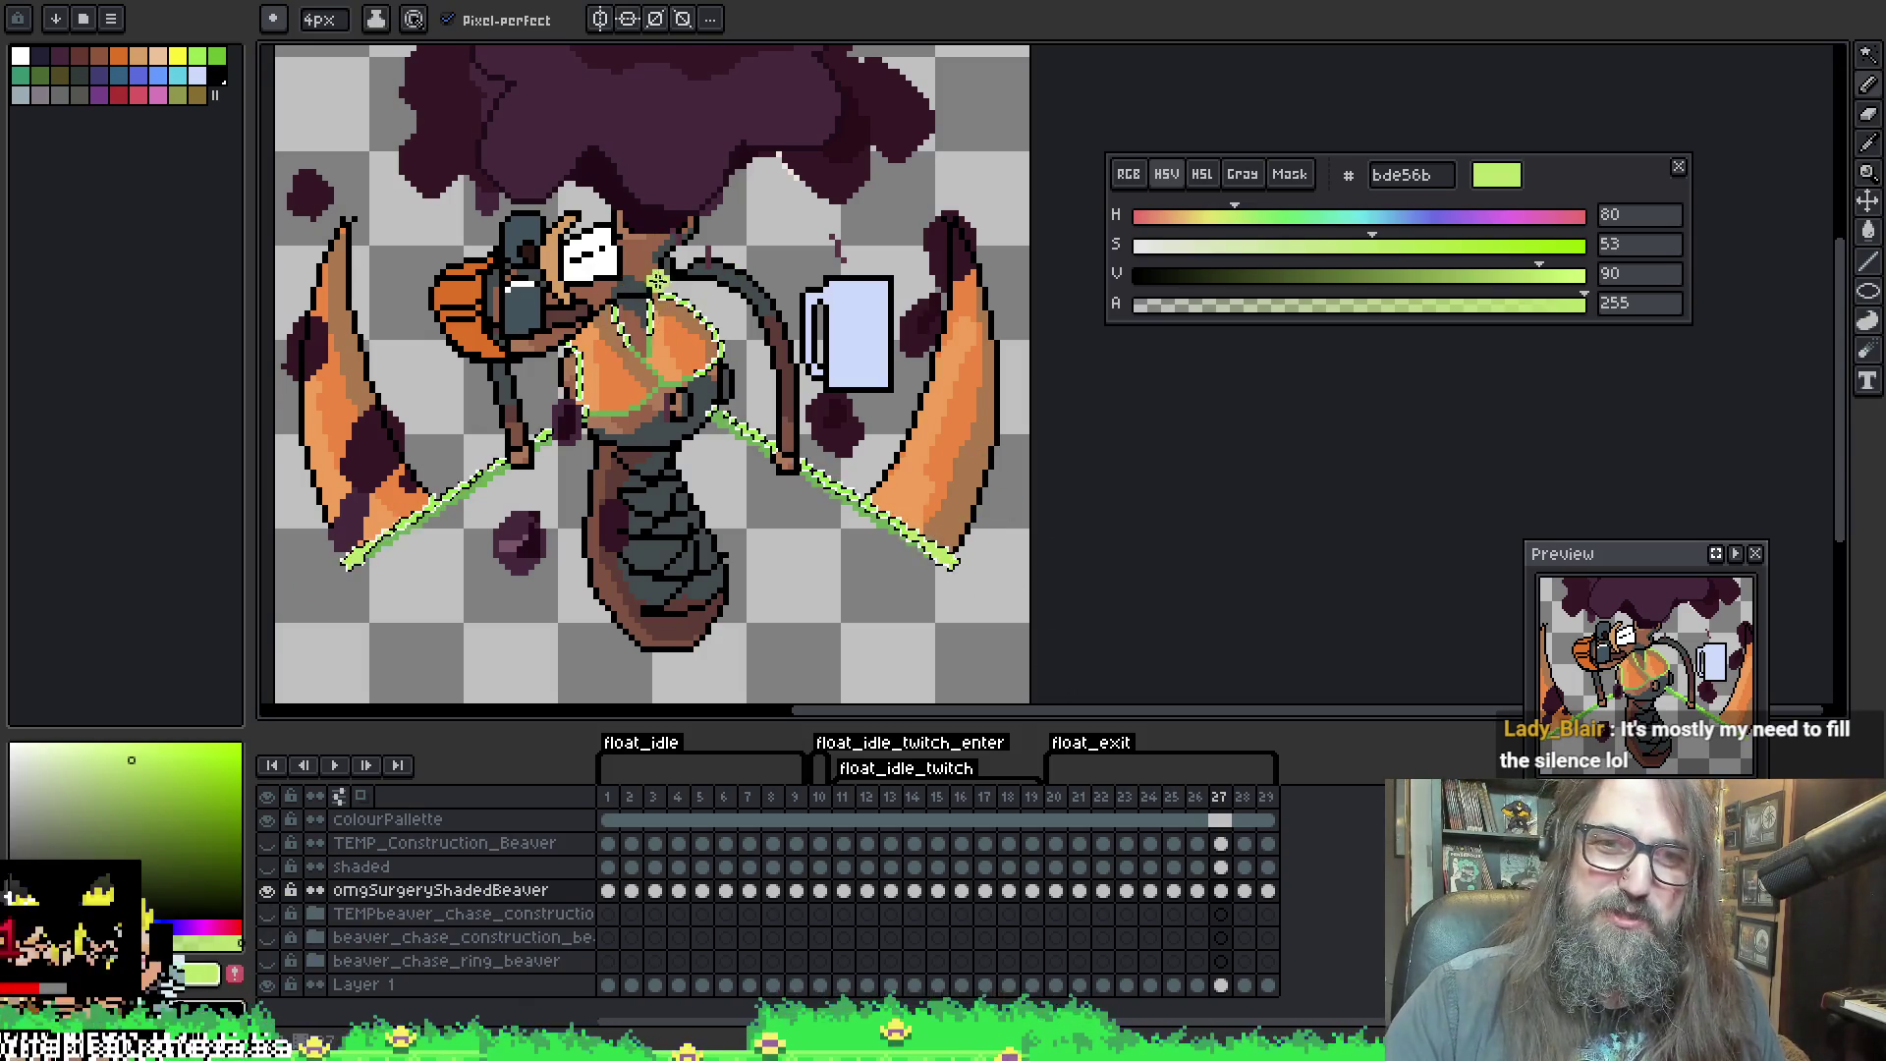
pyautogui.hotkey('ctrl', 'd')
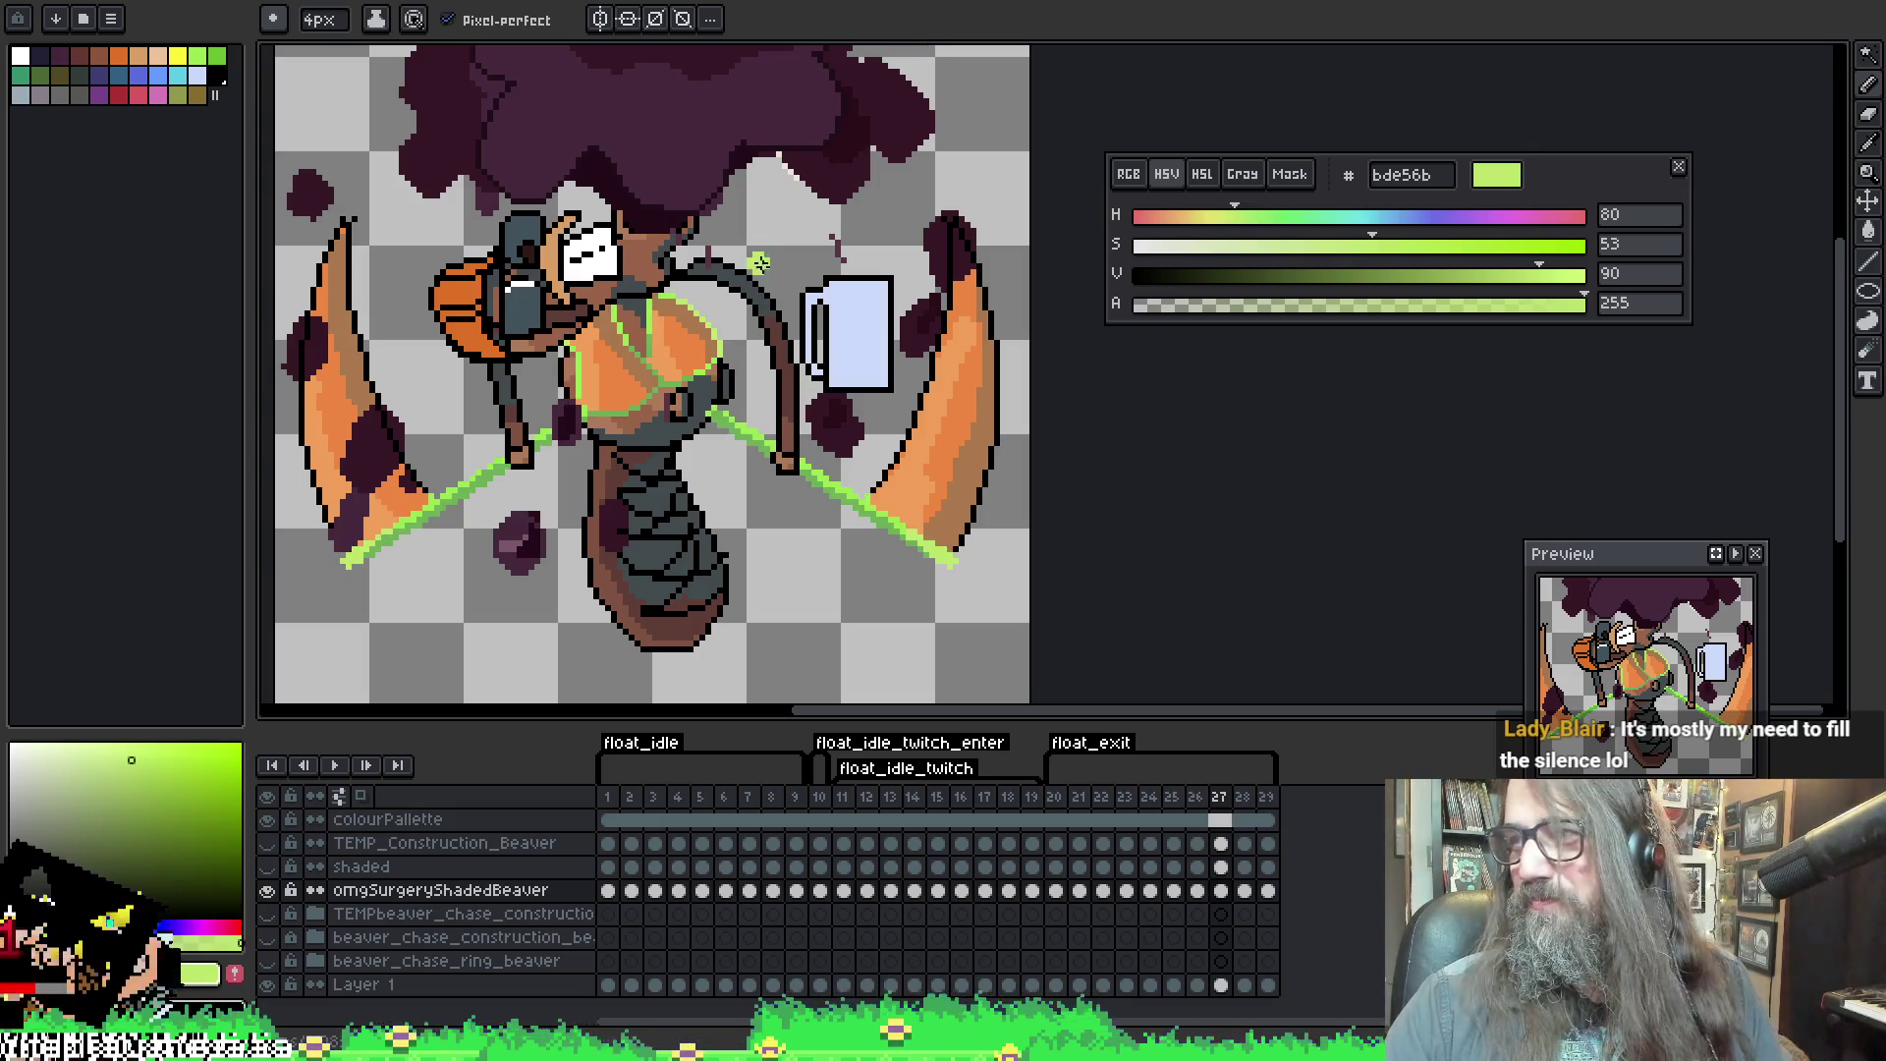
pyautogui.press('Right')
pyautogui.moveTo(484, 376); pyautogui.dragTo(547, 351)
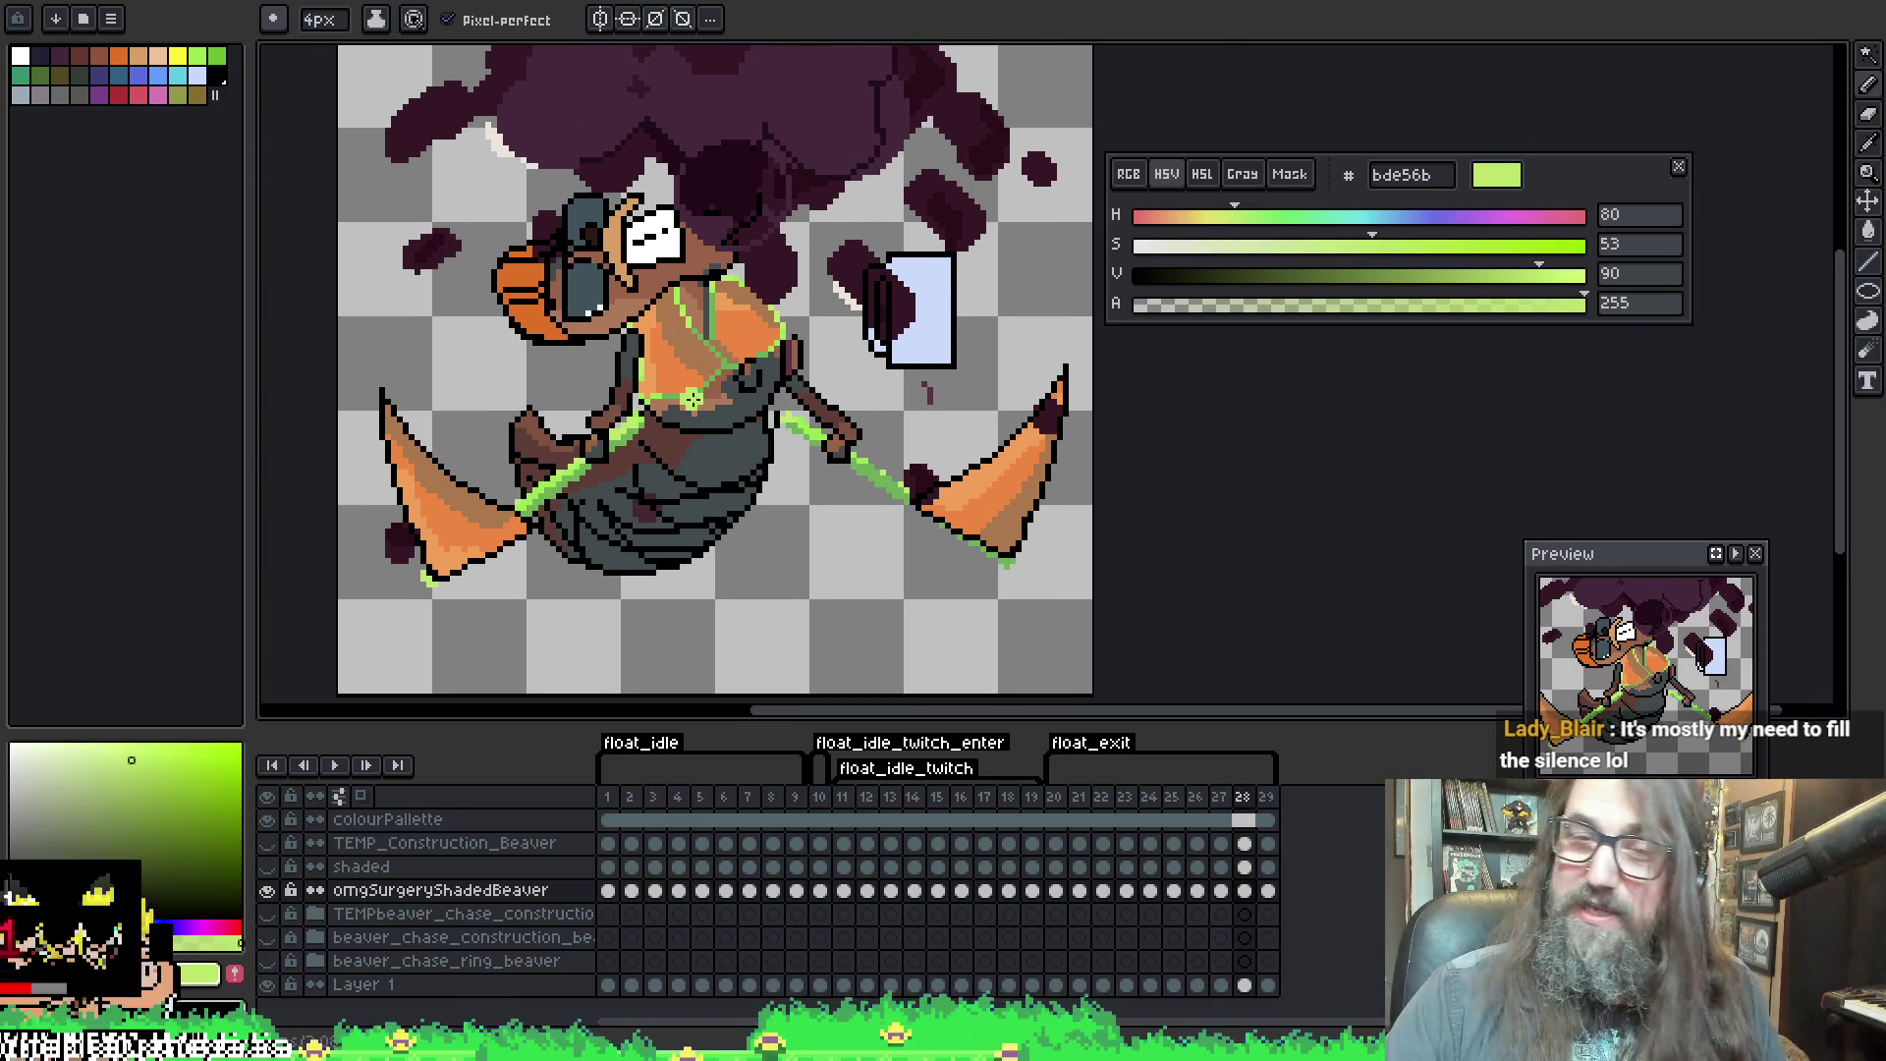
# Dot light-green pixels along the staff lines on frame 28
pyautogui.press('q')
pyautogui.press('b')
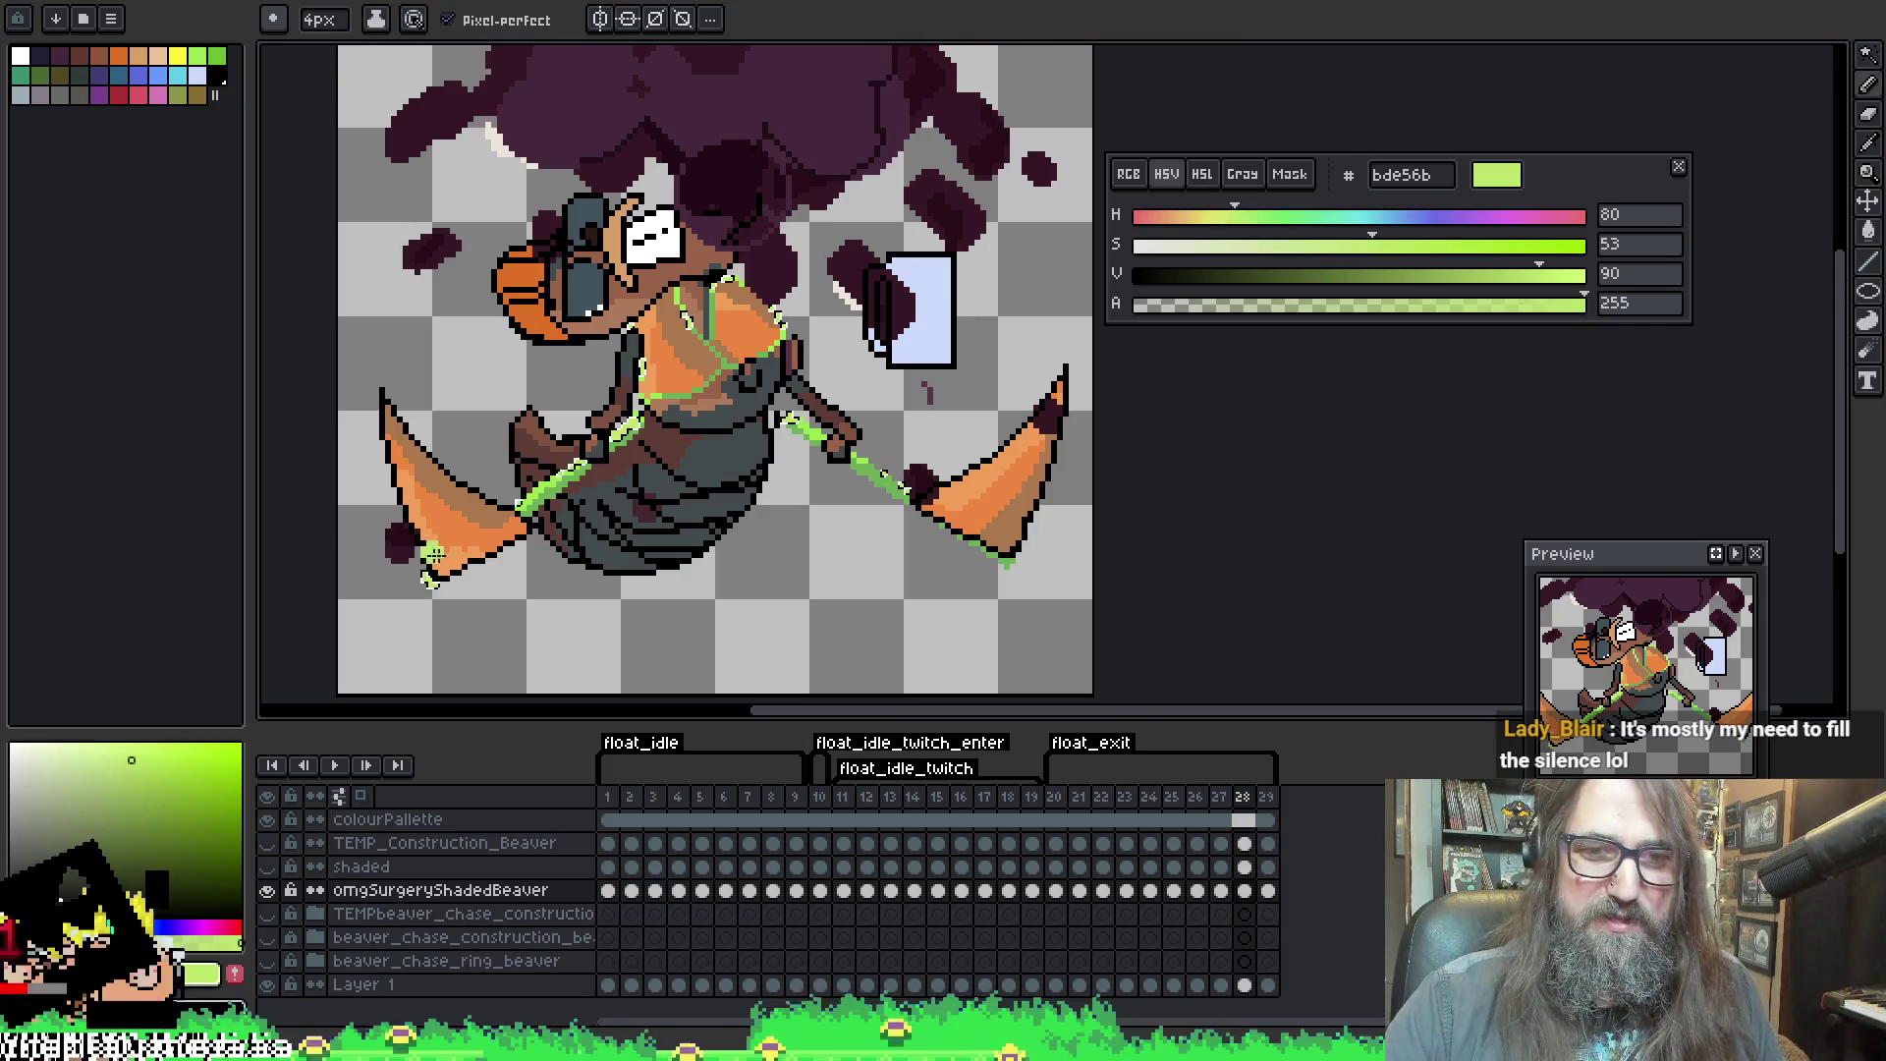
pyautogui.click(546, 469)
pyautogui.click(625, 430)
pyautogui.click(502, 517)
pyautogui.click(957, 464)
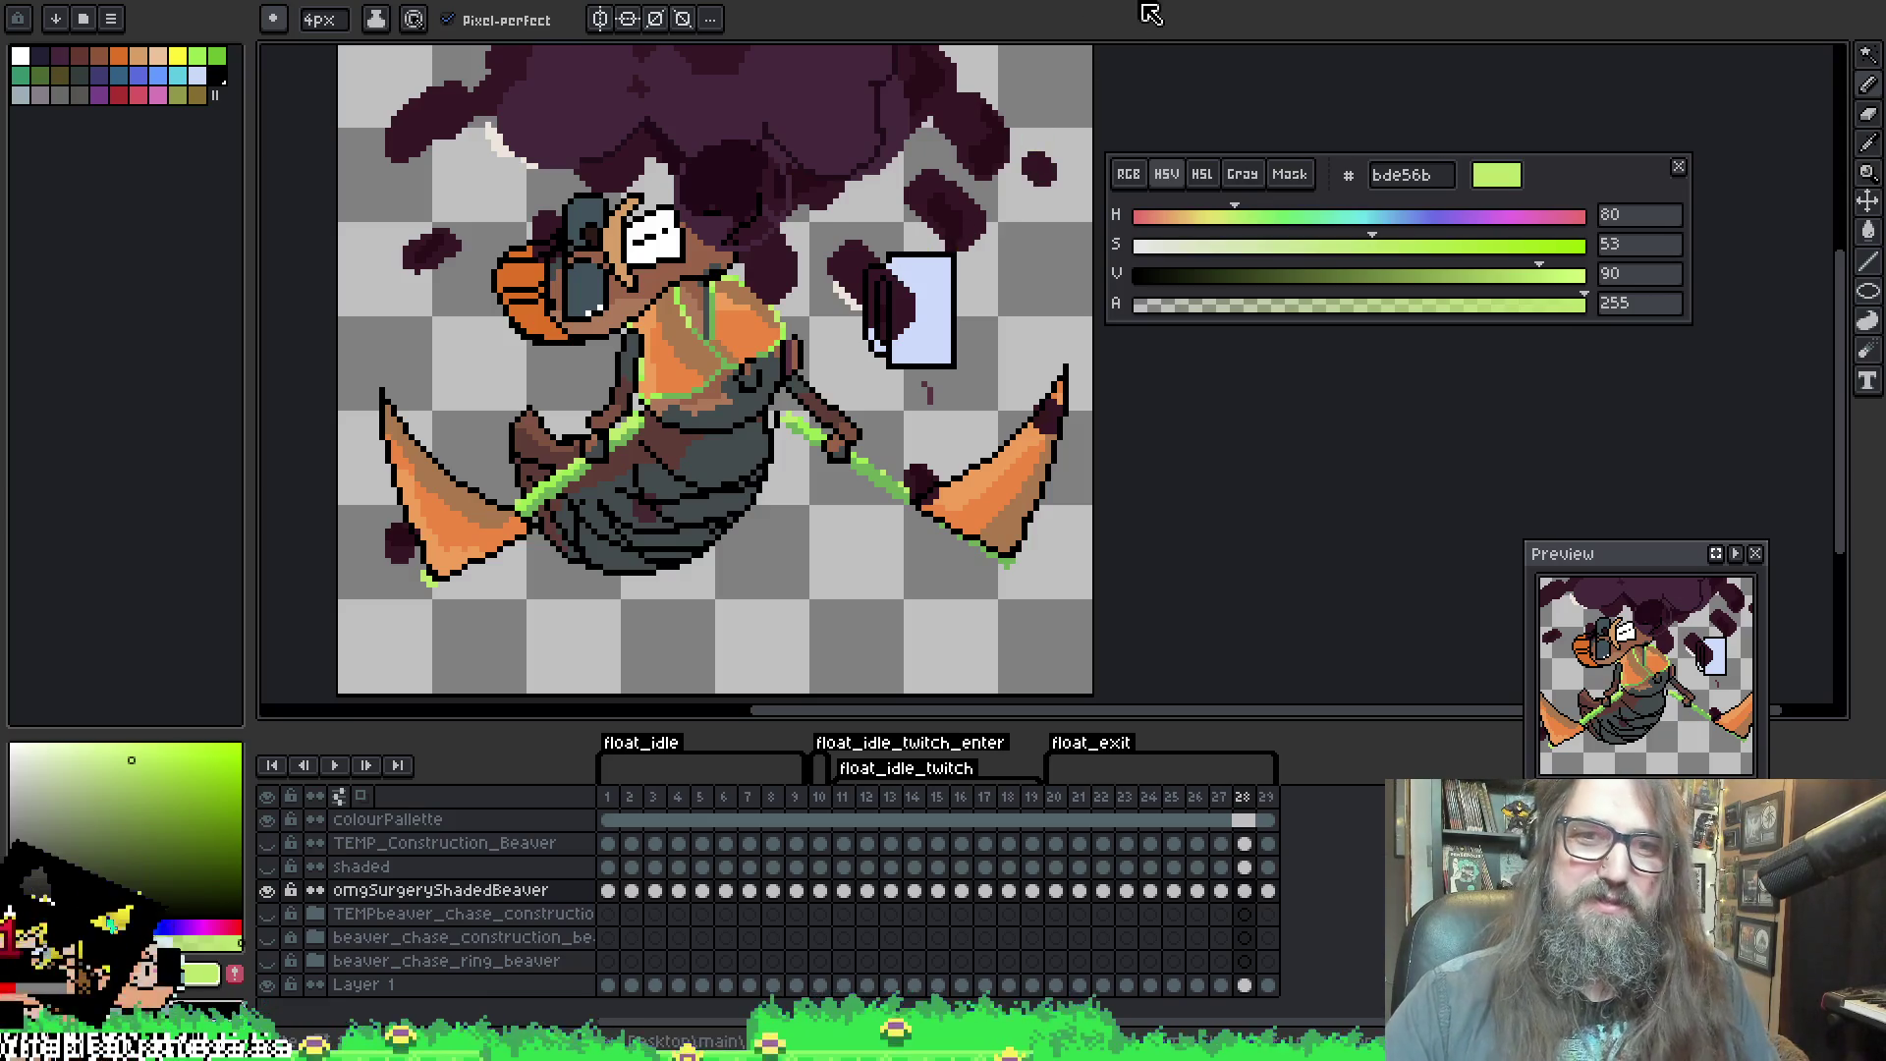
# Touch up frame 29's green staff and torso pixels, deselect, and jump back to frame 1
pyautogui.press('Right')
pyautogui.press('w')
pyautogui.click(393, 325)
pyautogui.press('b')
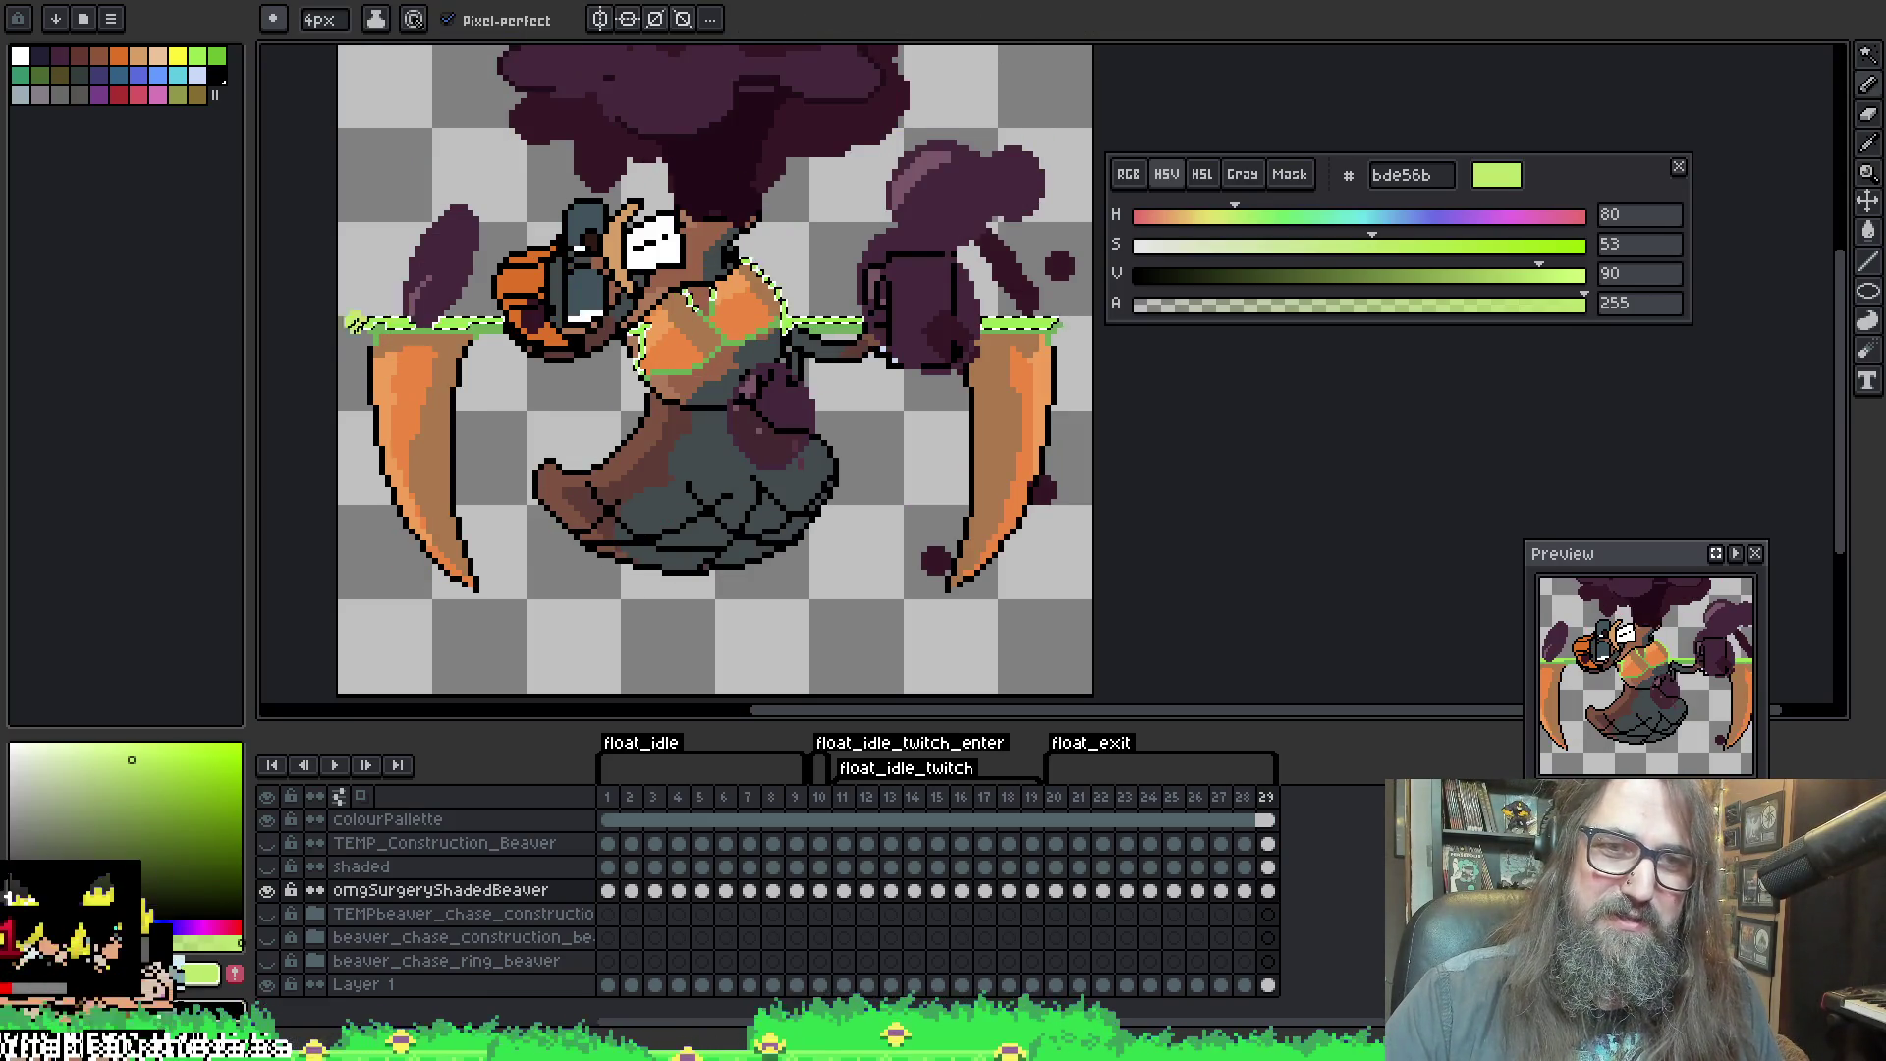
pyautogui.hotkey('ctrl', 'd')
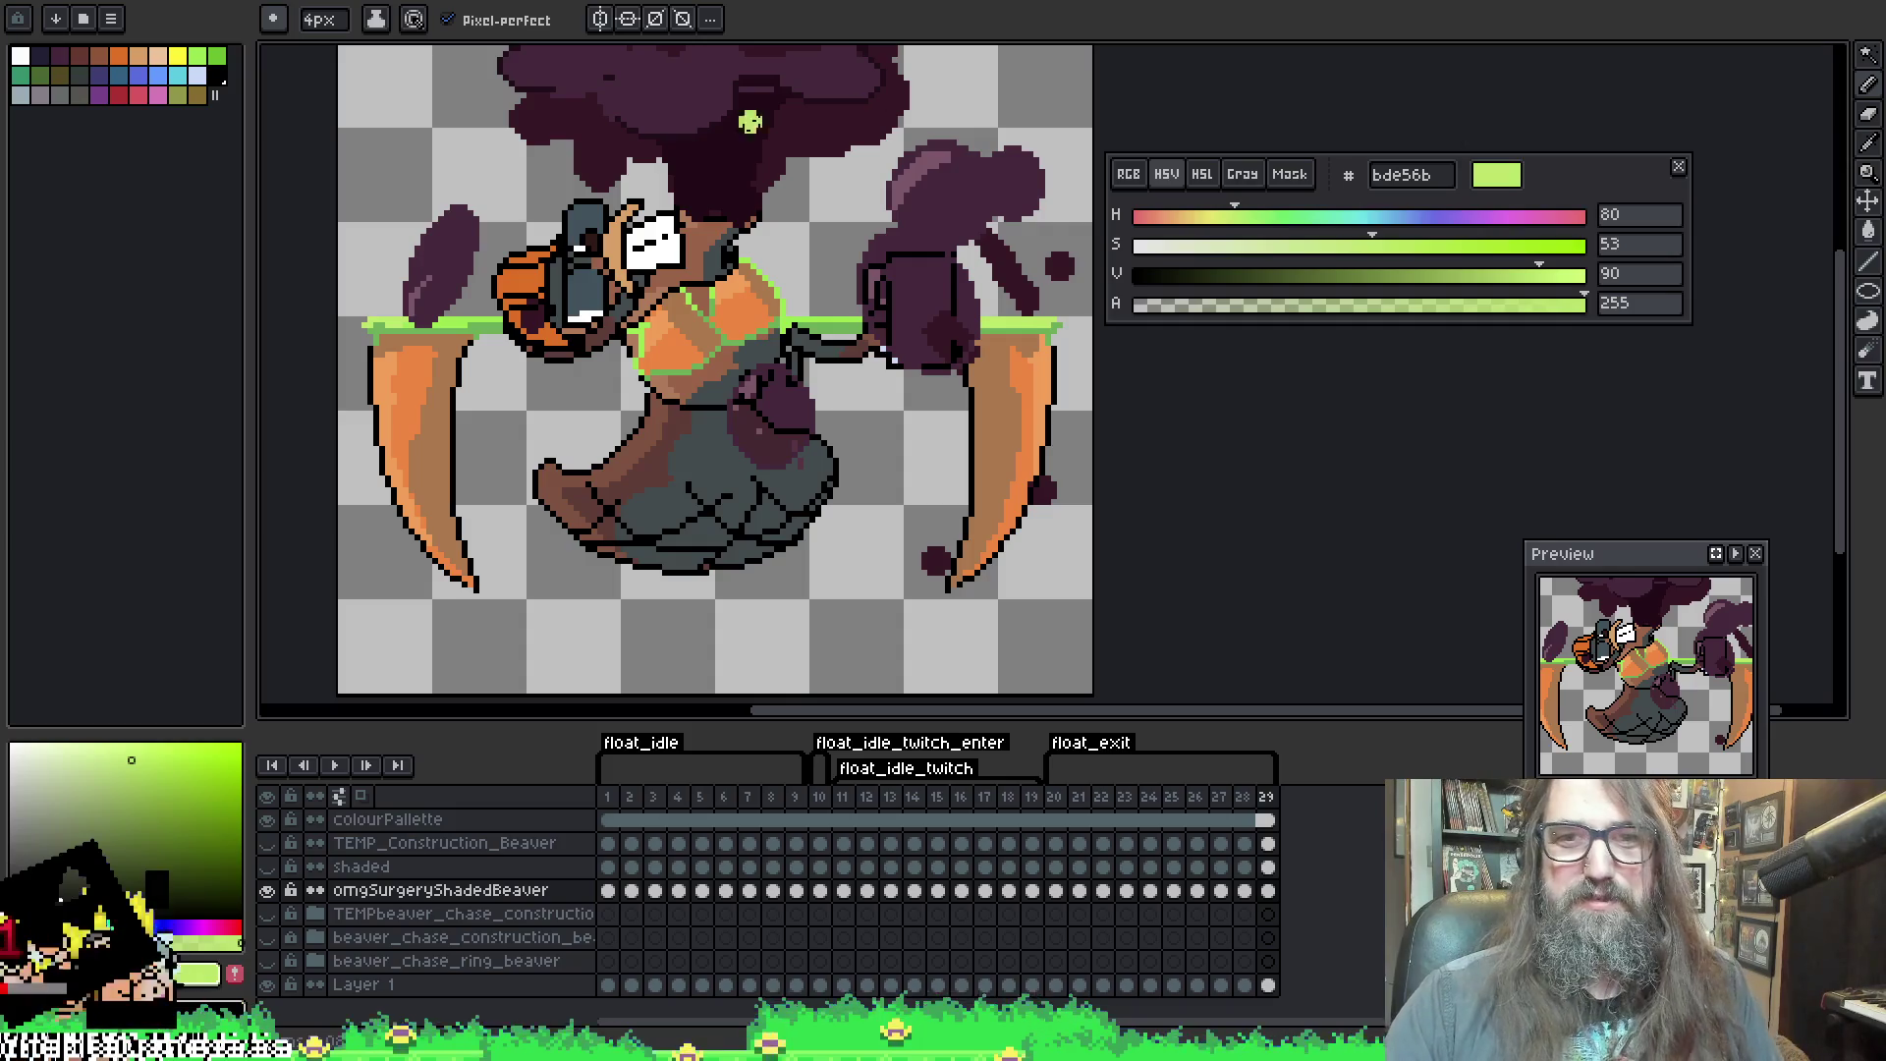
pyautogui.press('w')
pyautogui.click(453, 325)
pyautogui.press('b')
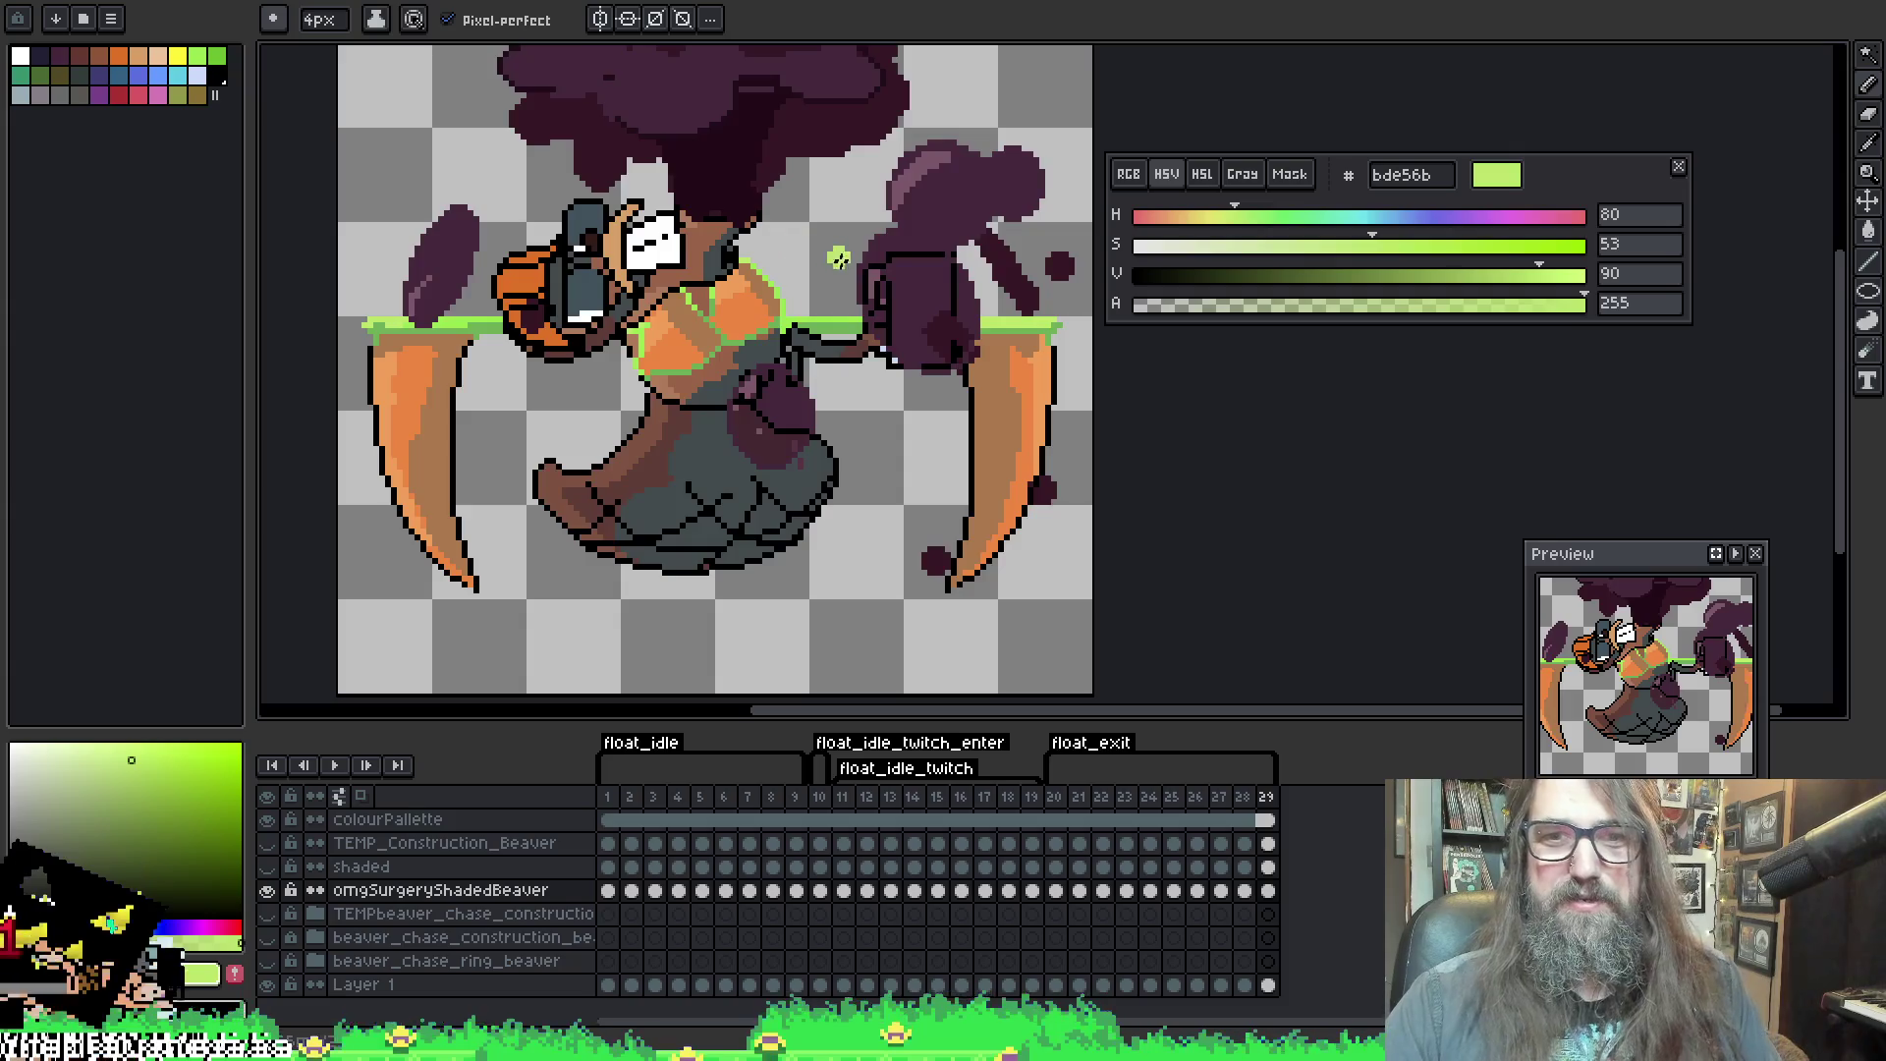
pyautogui.press('.')
# Play back the float animation to review the retouches, stopping on frame 28
pyautogui.press('Return')
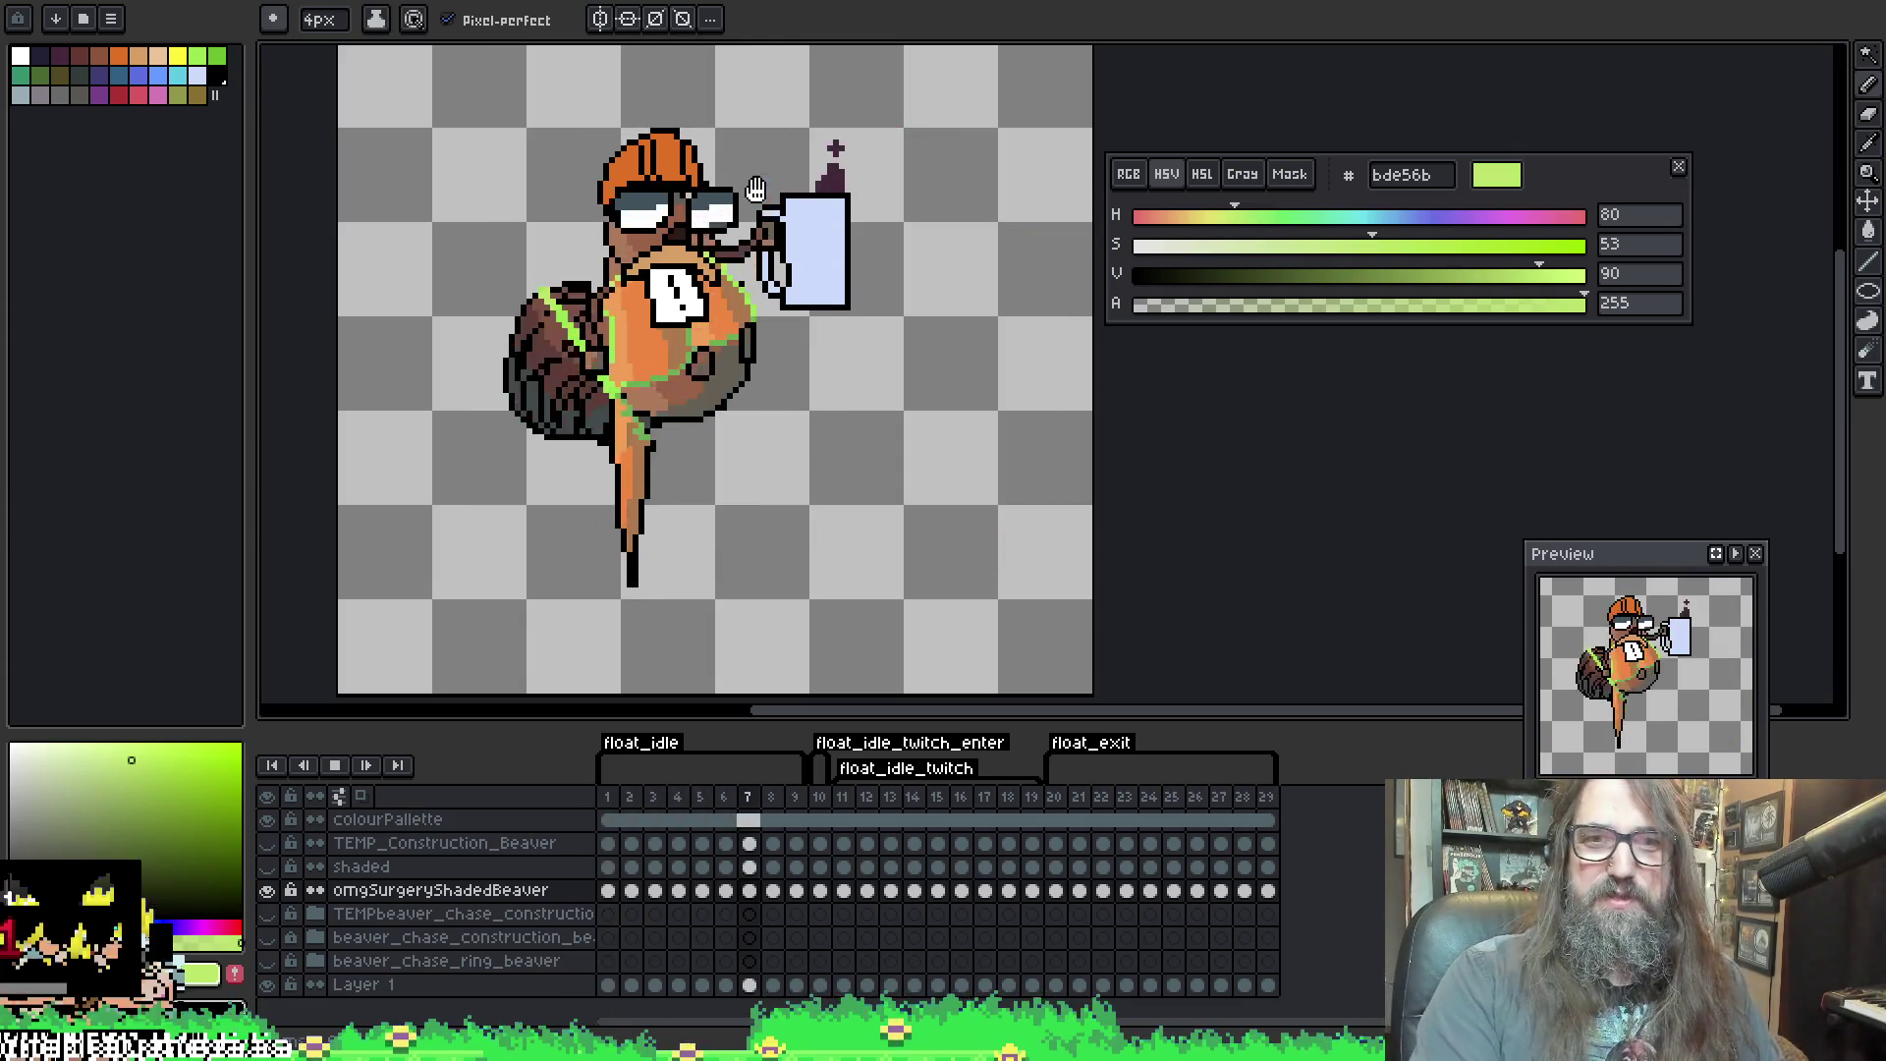
pyautogui.scroll(-4, 755, 187)
pyautogui.scroll(2, 700, 202)
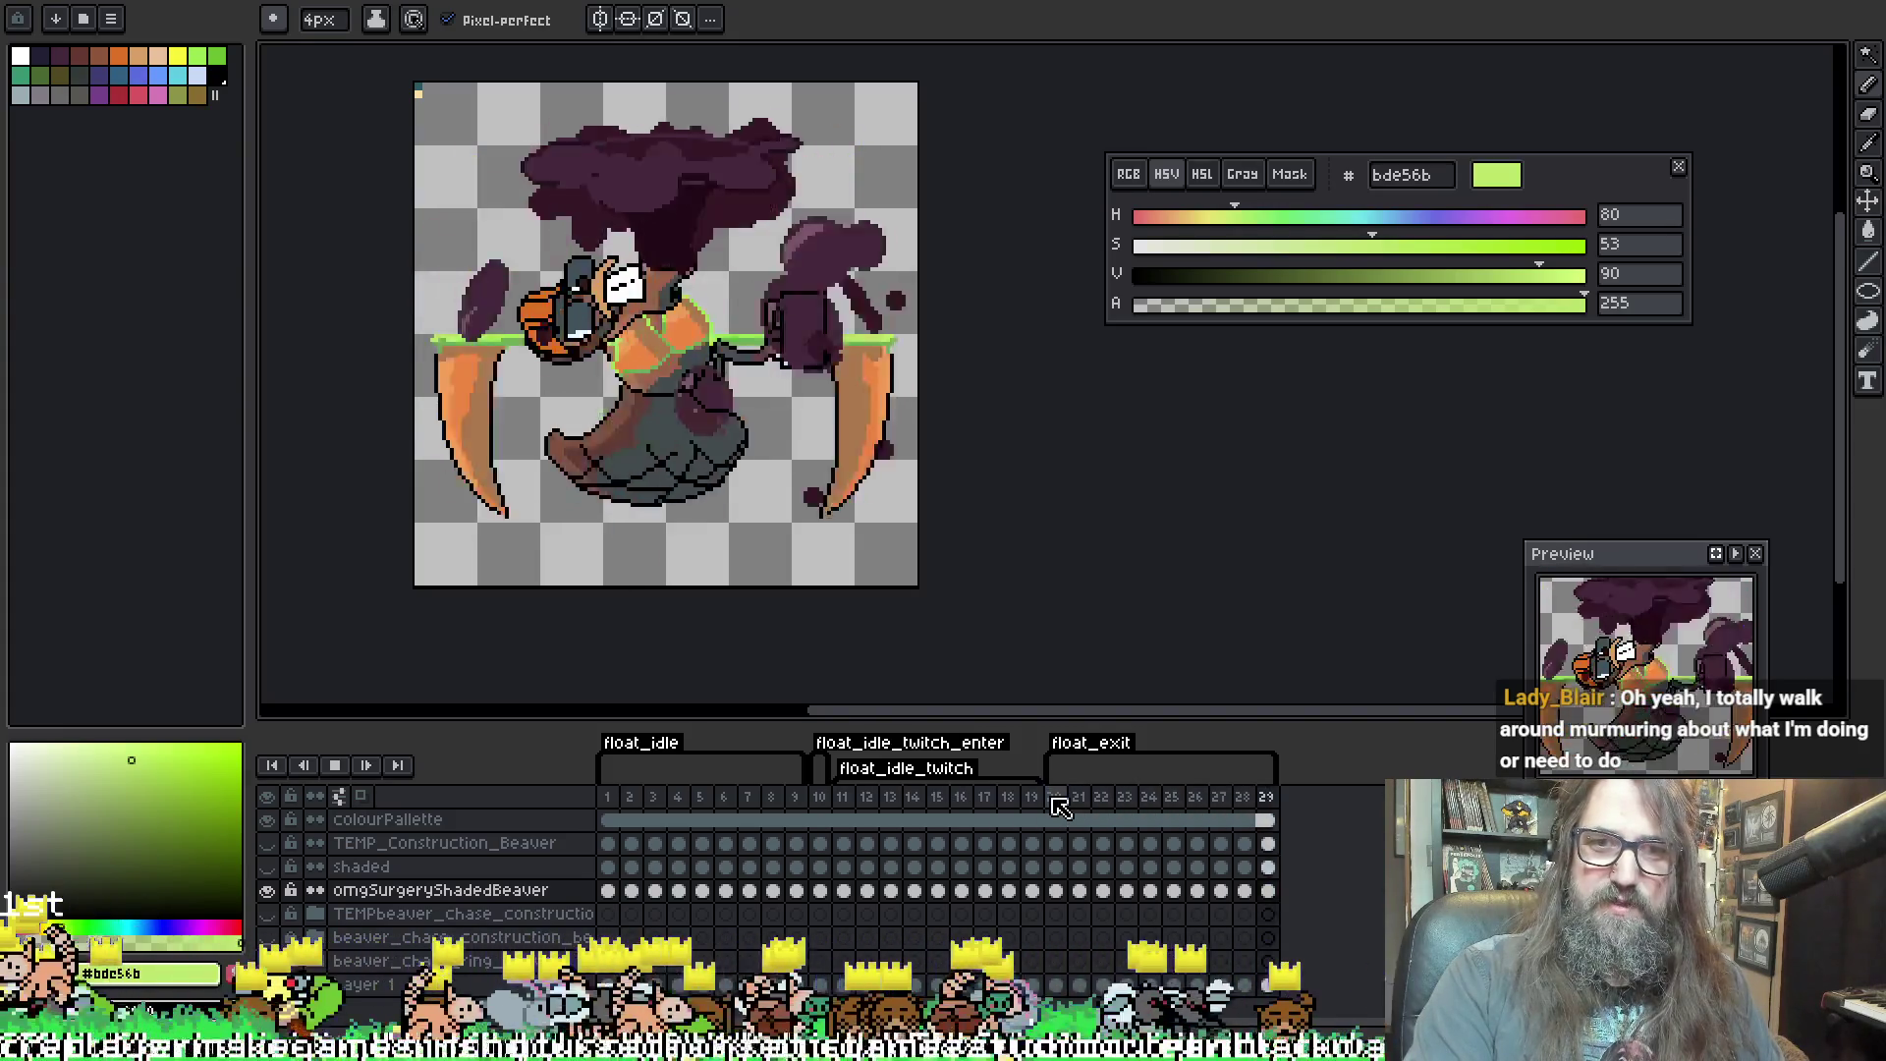
pyautogui.press('Return')
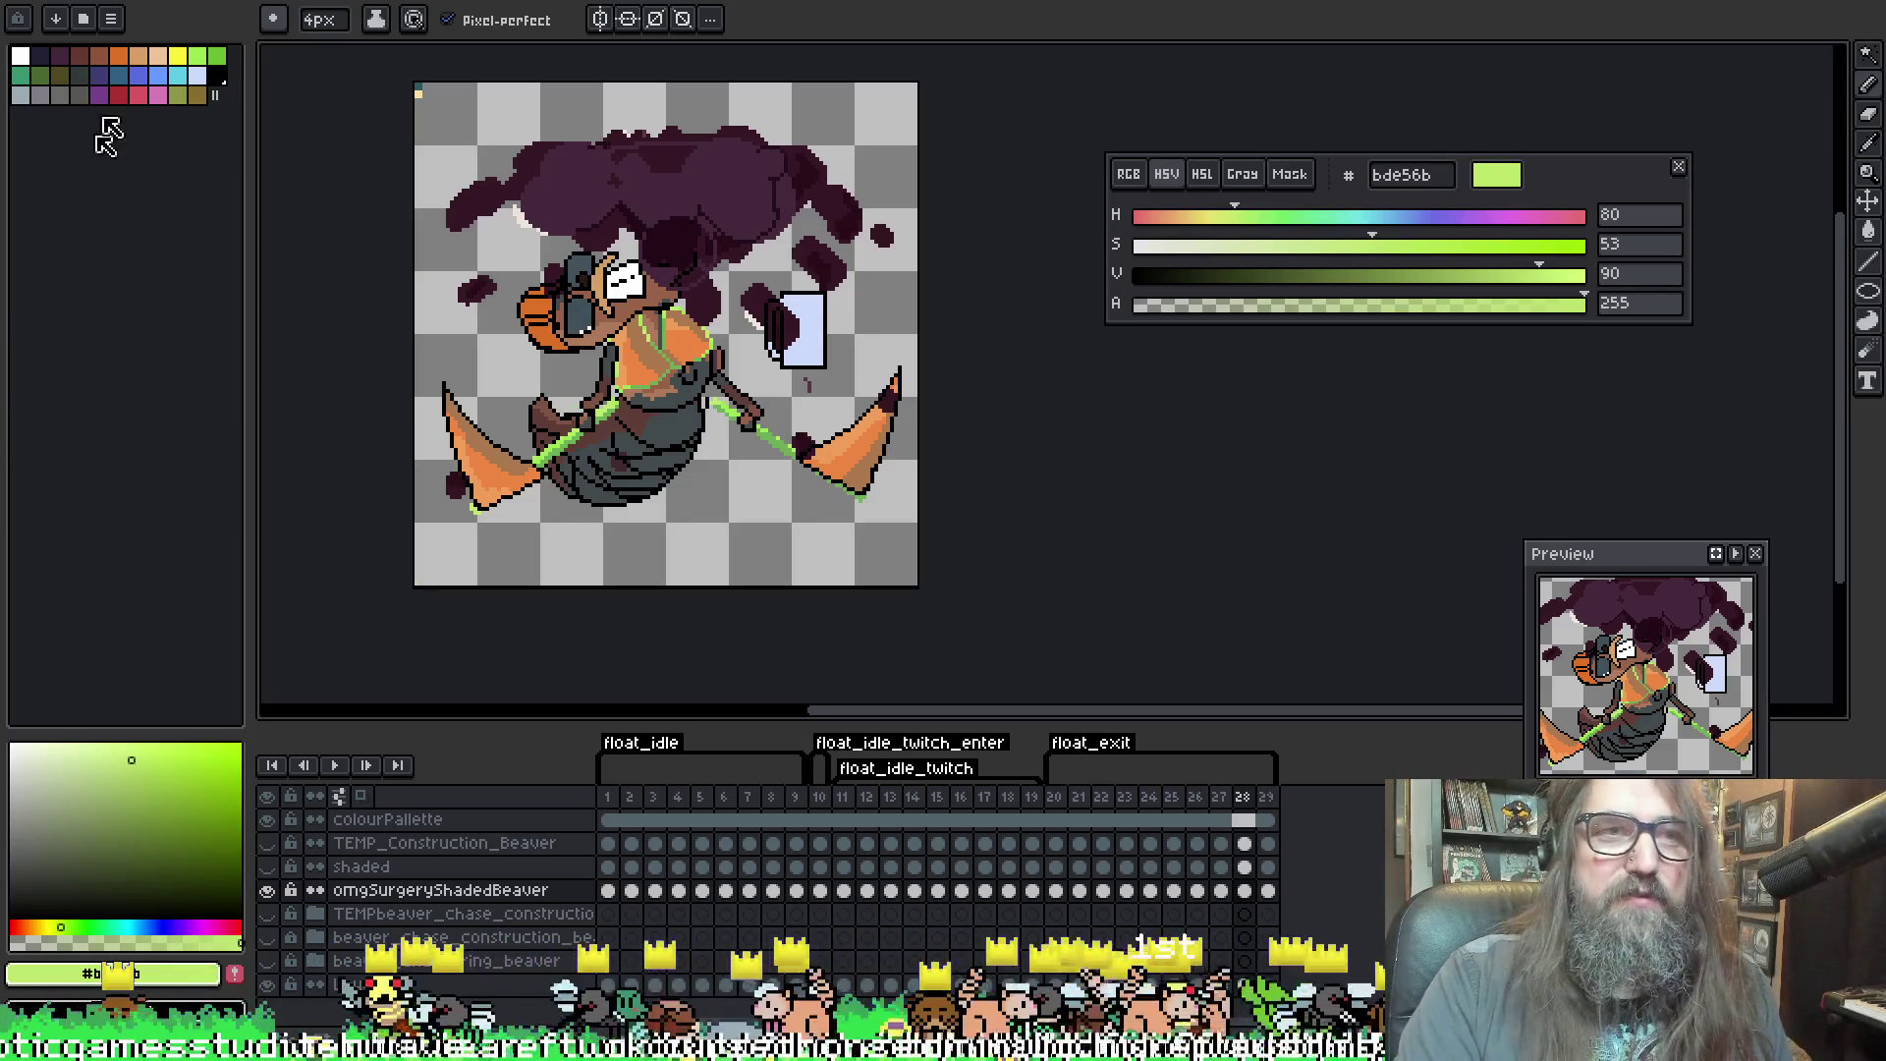
pyautogui.hotkey('alt', 'f')
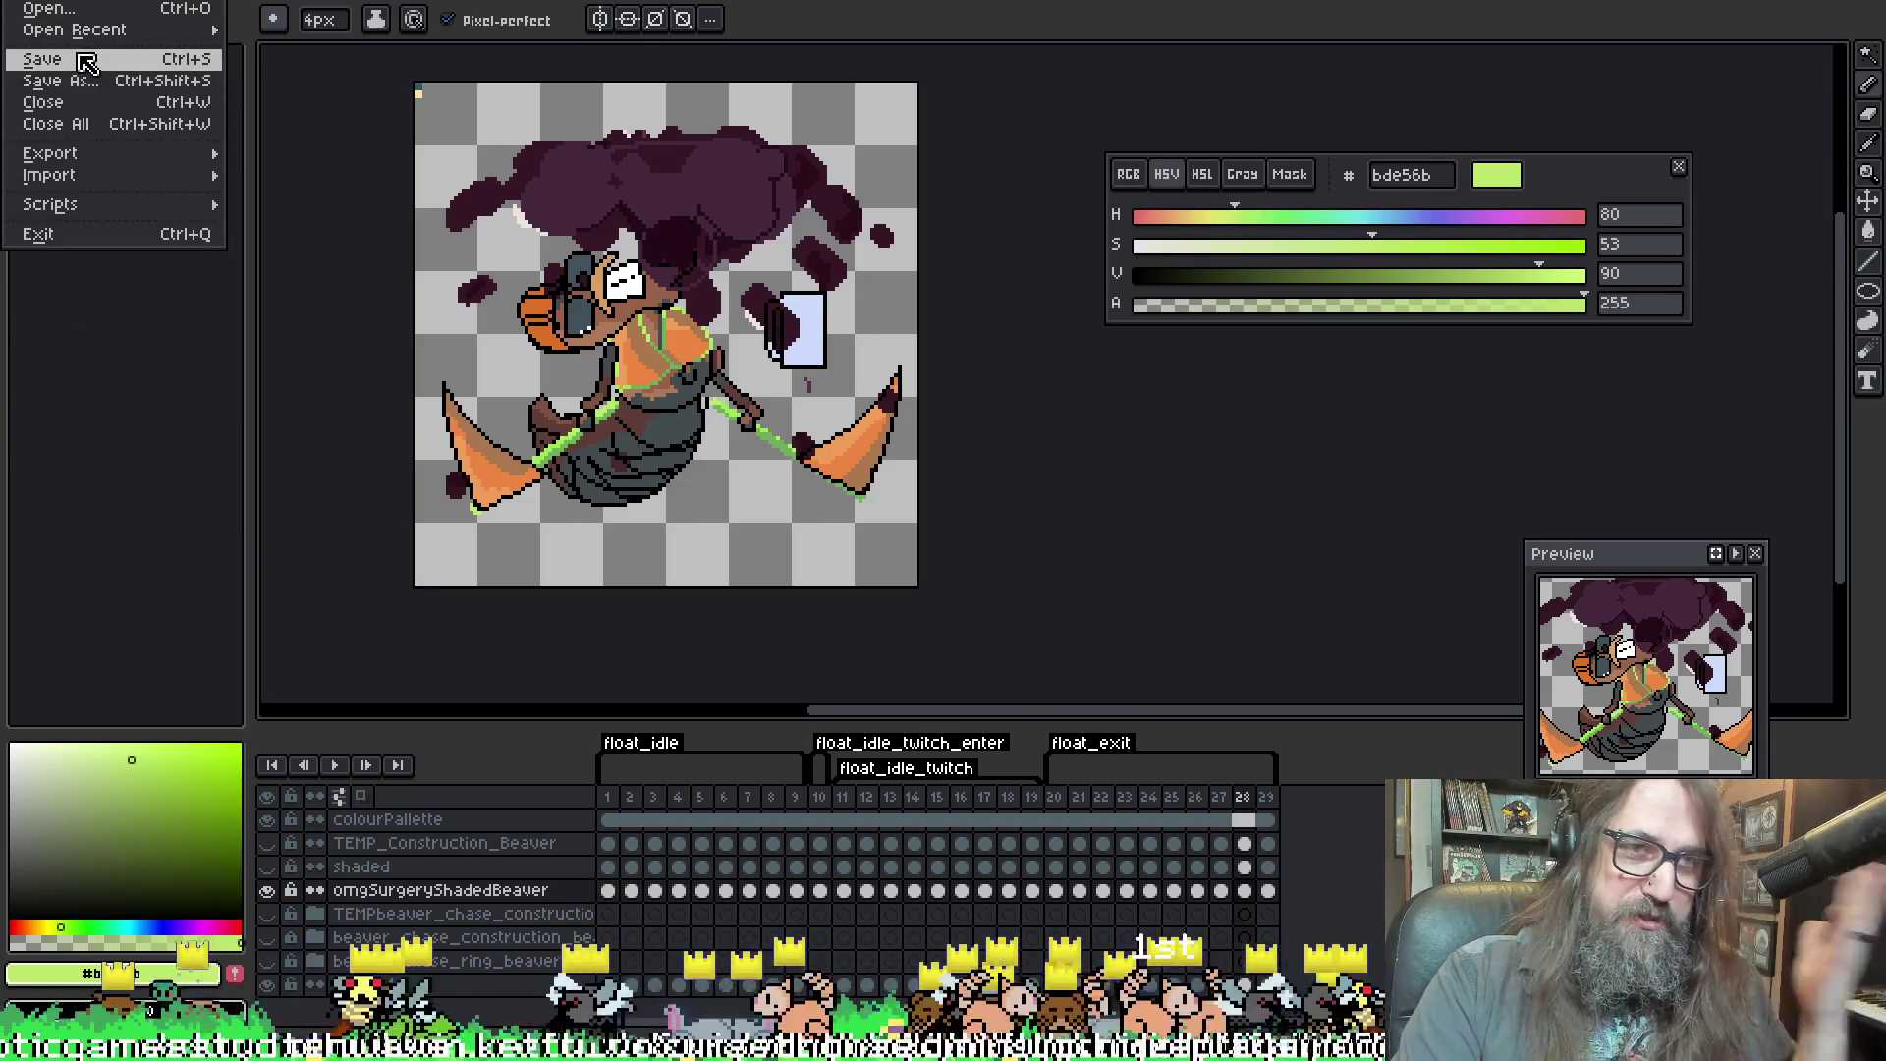
# Save the float sprite with File > Save and pan to check the frame
pyautogui.click(87, 62)
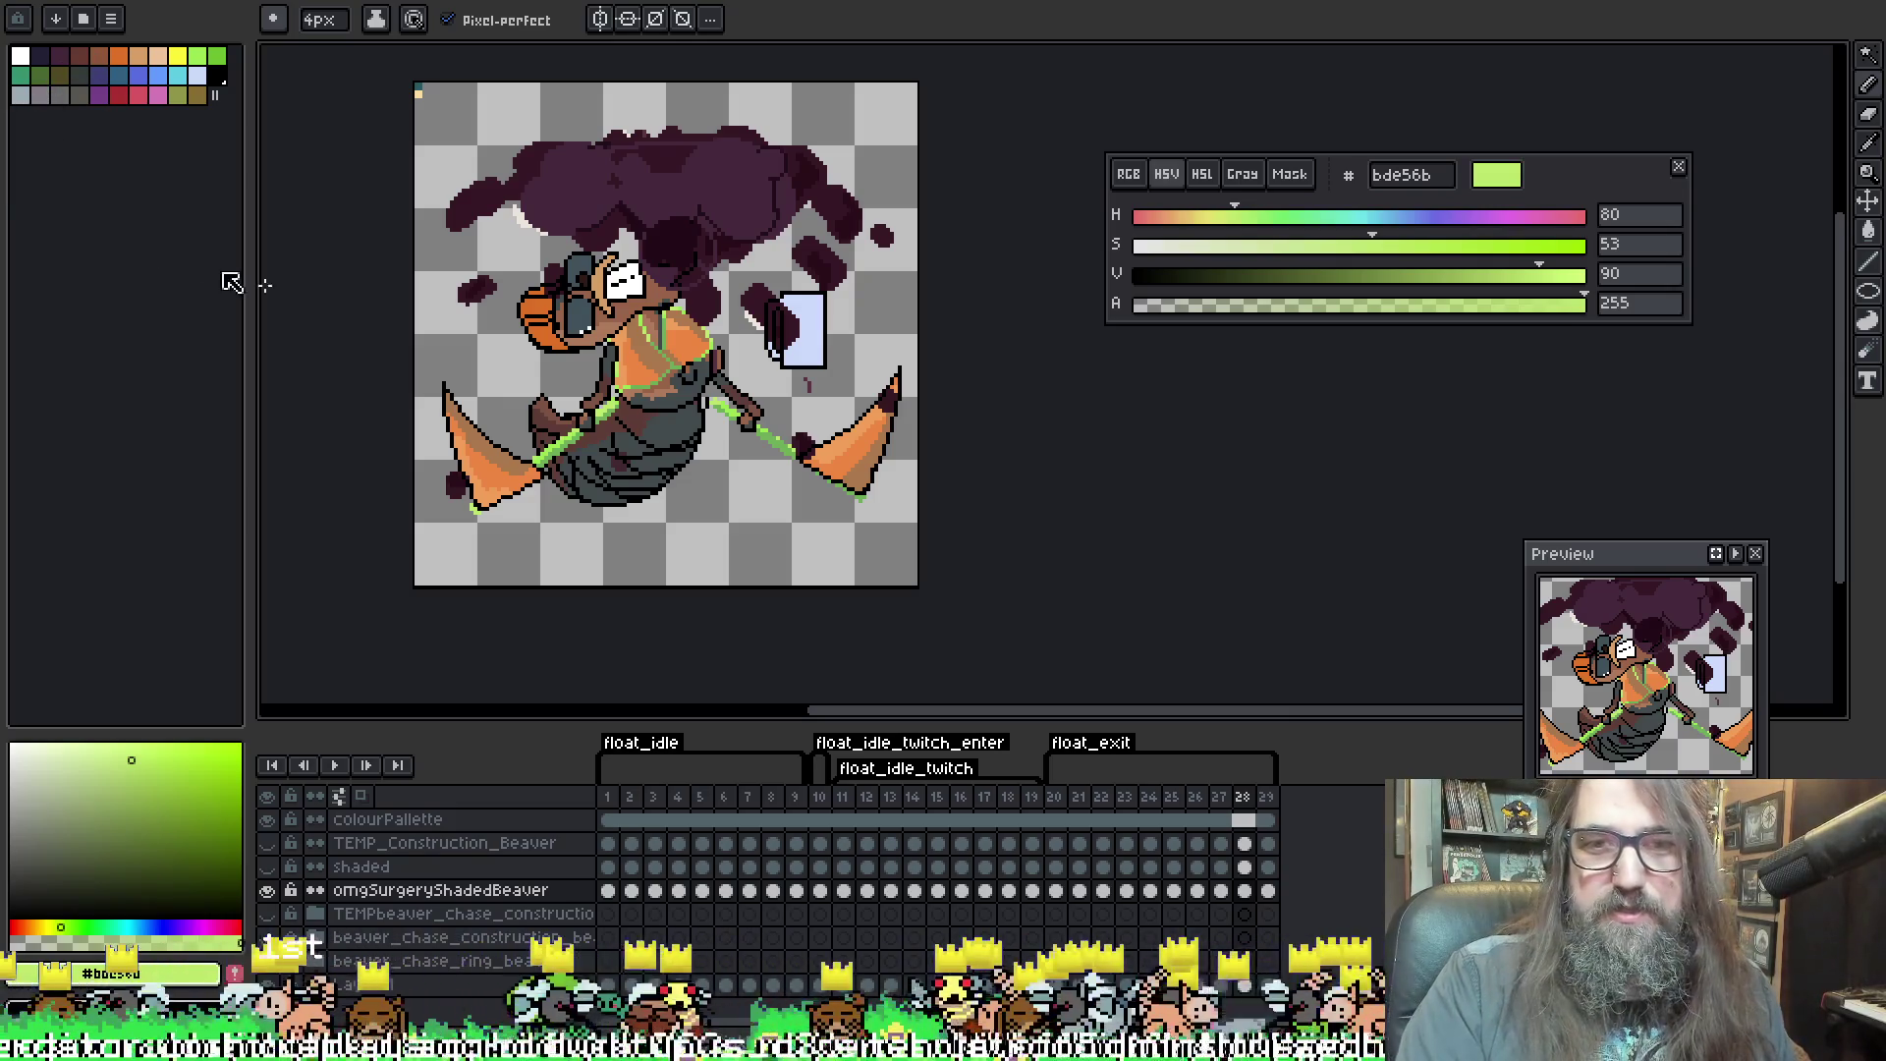
pyautogui.moveTo(265, 285); pyautogui.dragTo(395, 295)
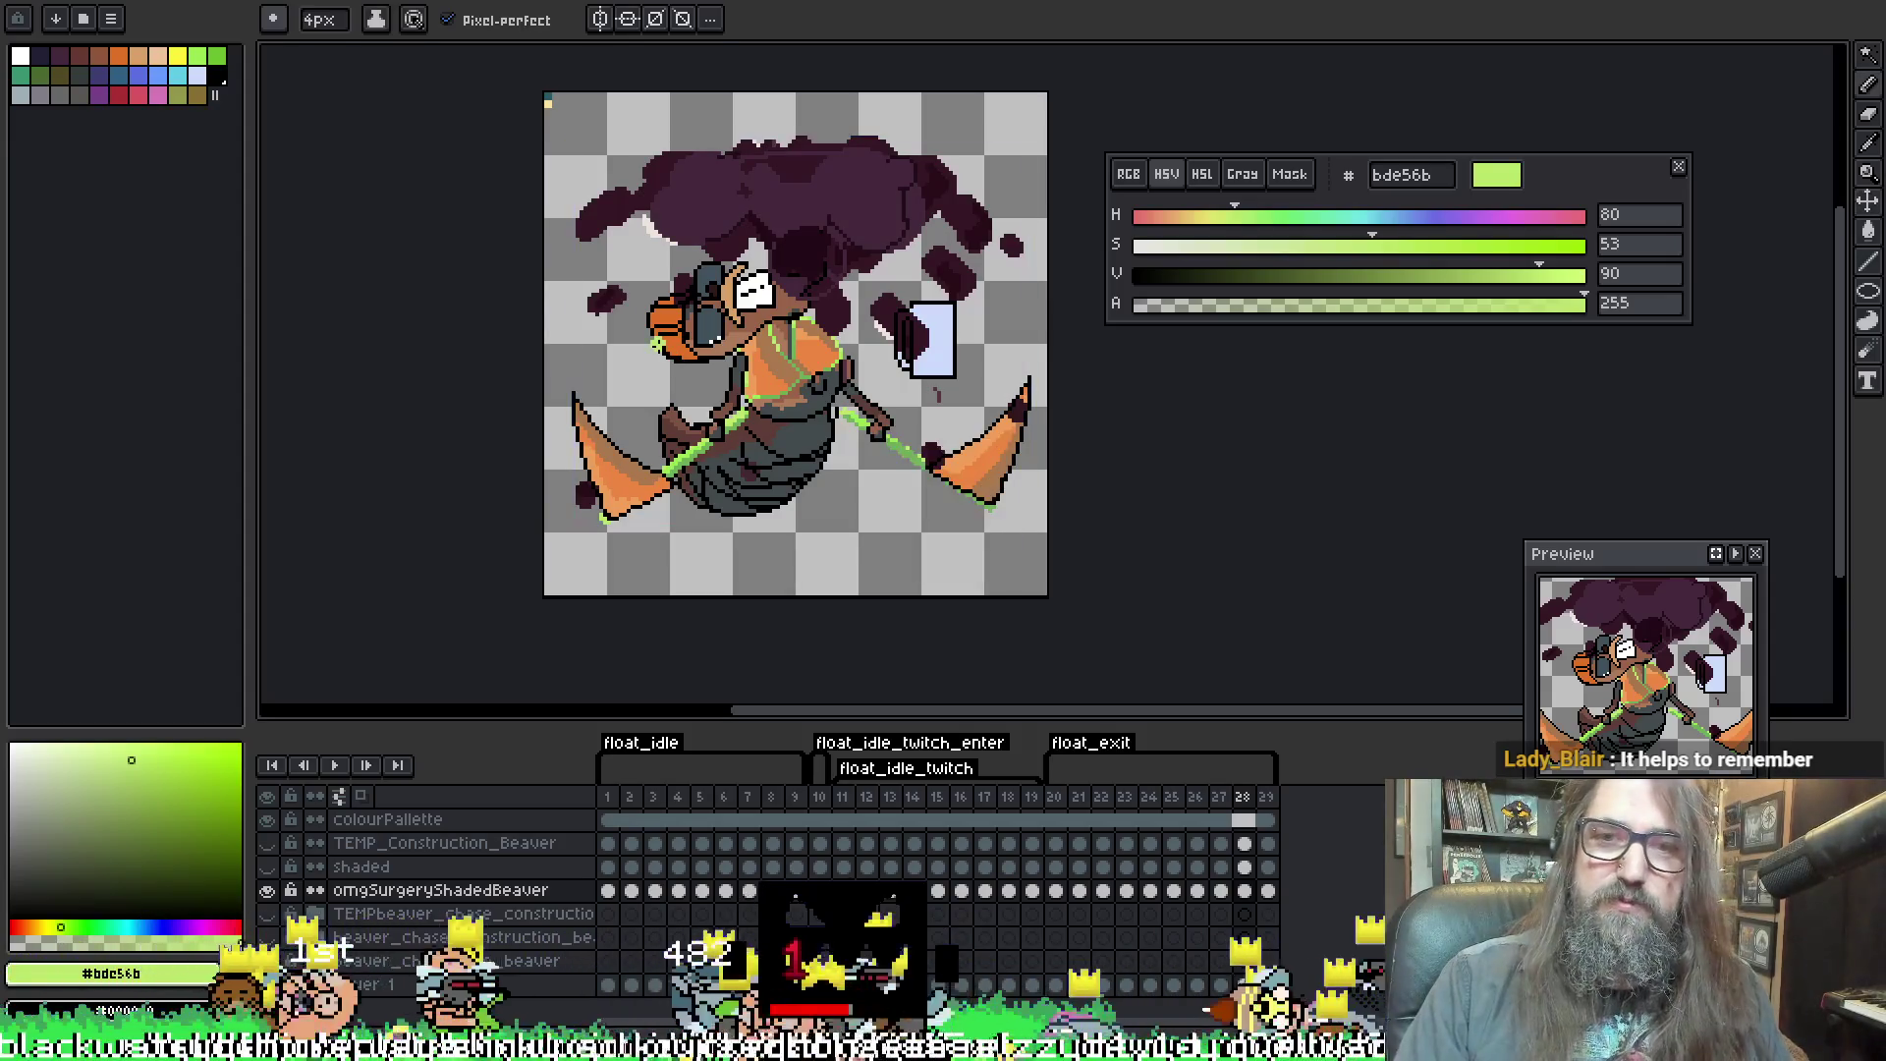
# Save the float sprite again with Ctrl+S and return to frame 1's upright mug pose
pyautogui.scroll(1, 648, 339)
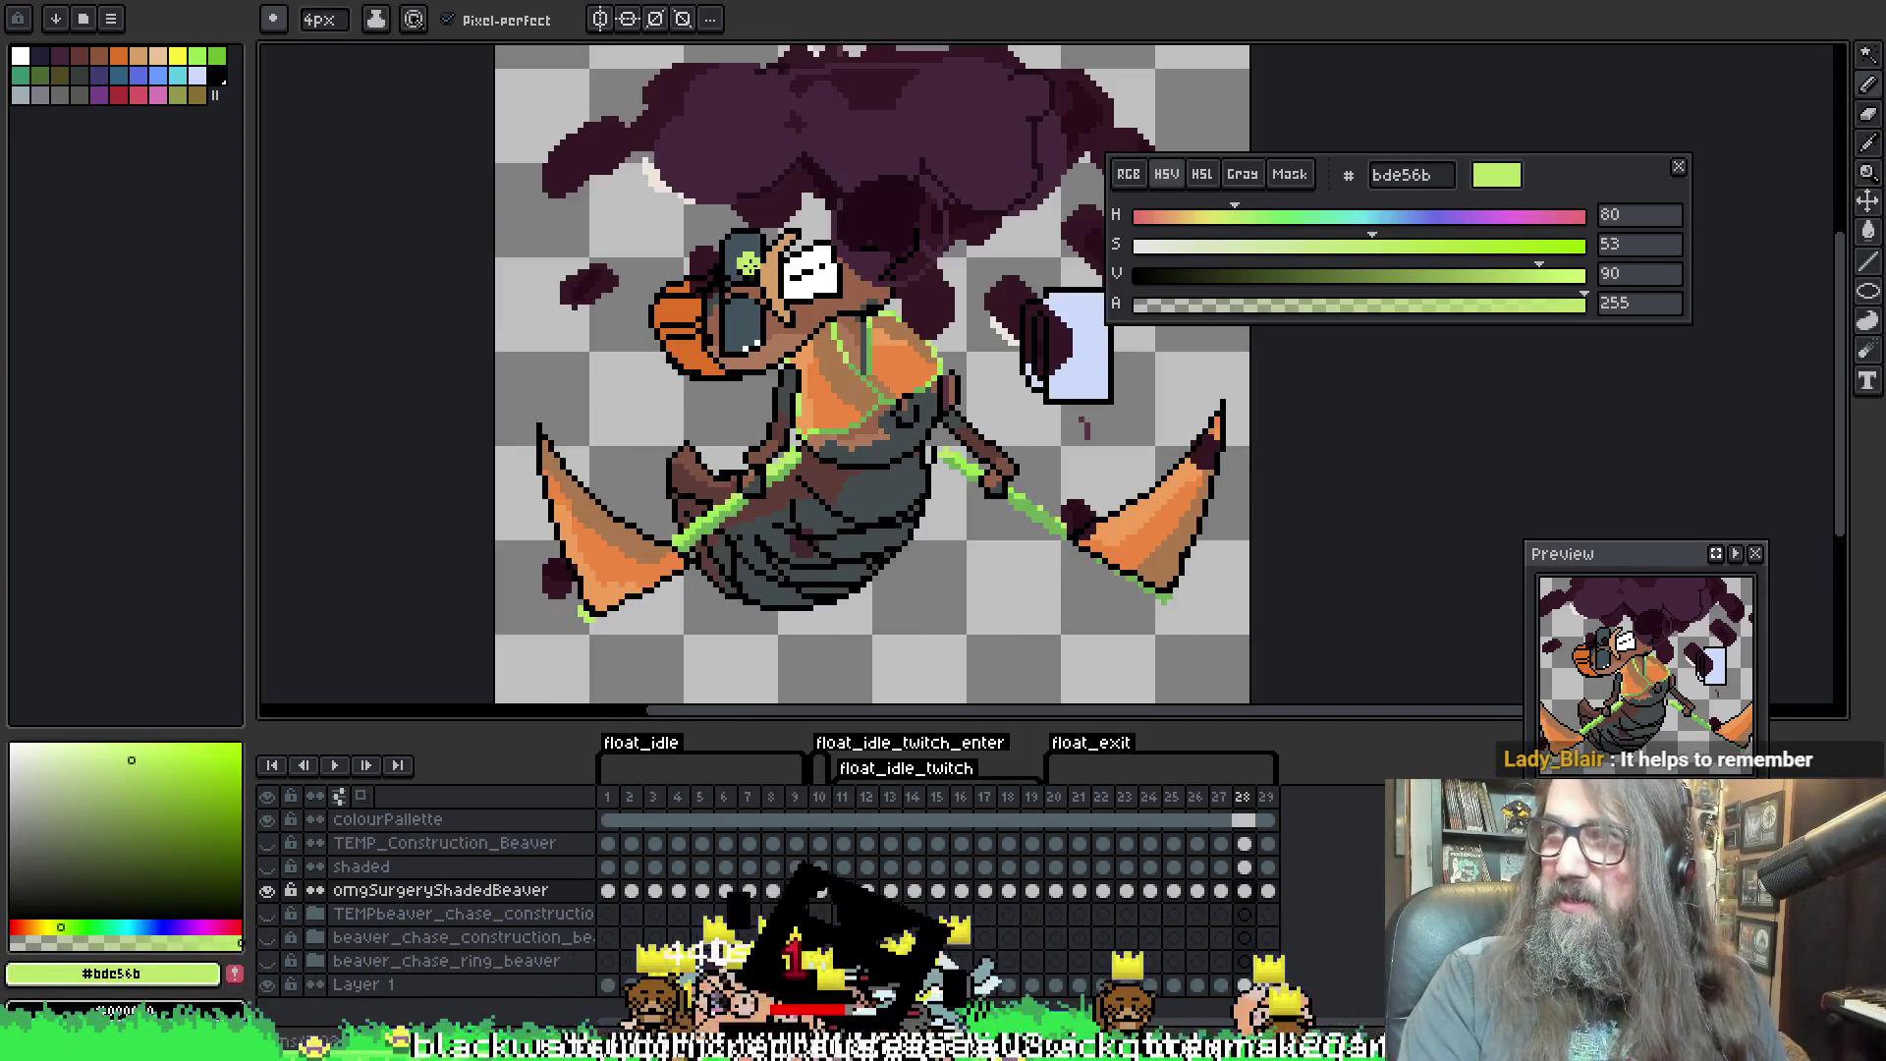
pyautogui.scroll(-1, 746, 423)
pyautogui.hotkey('ctrl', 's')
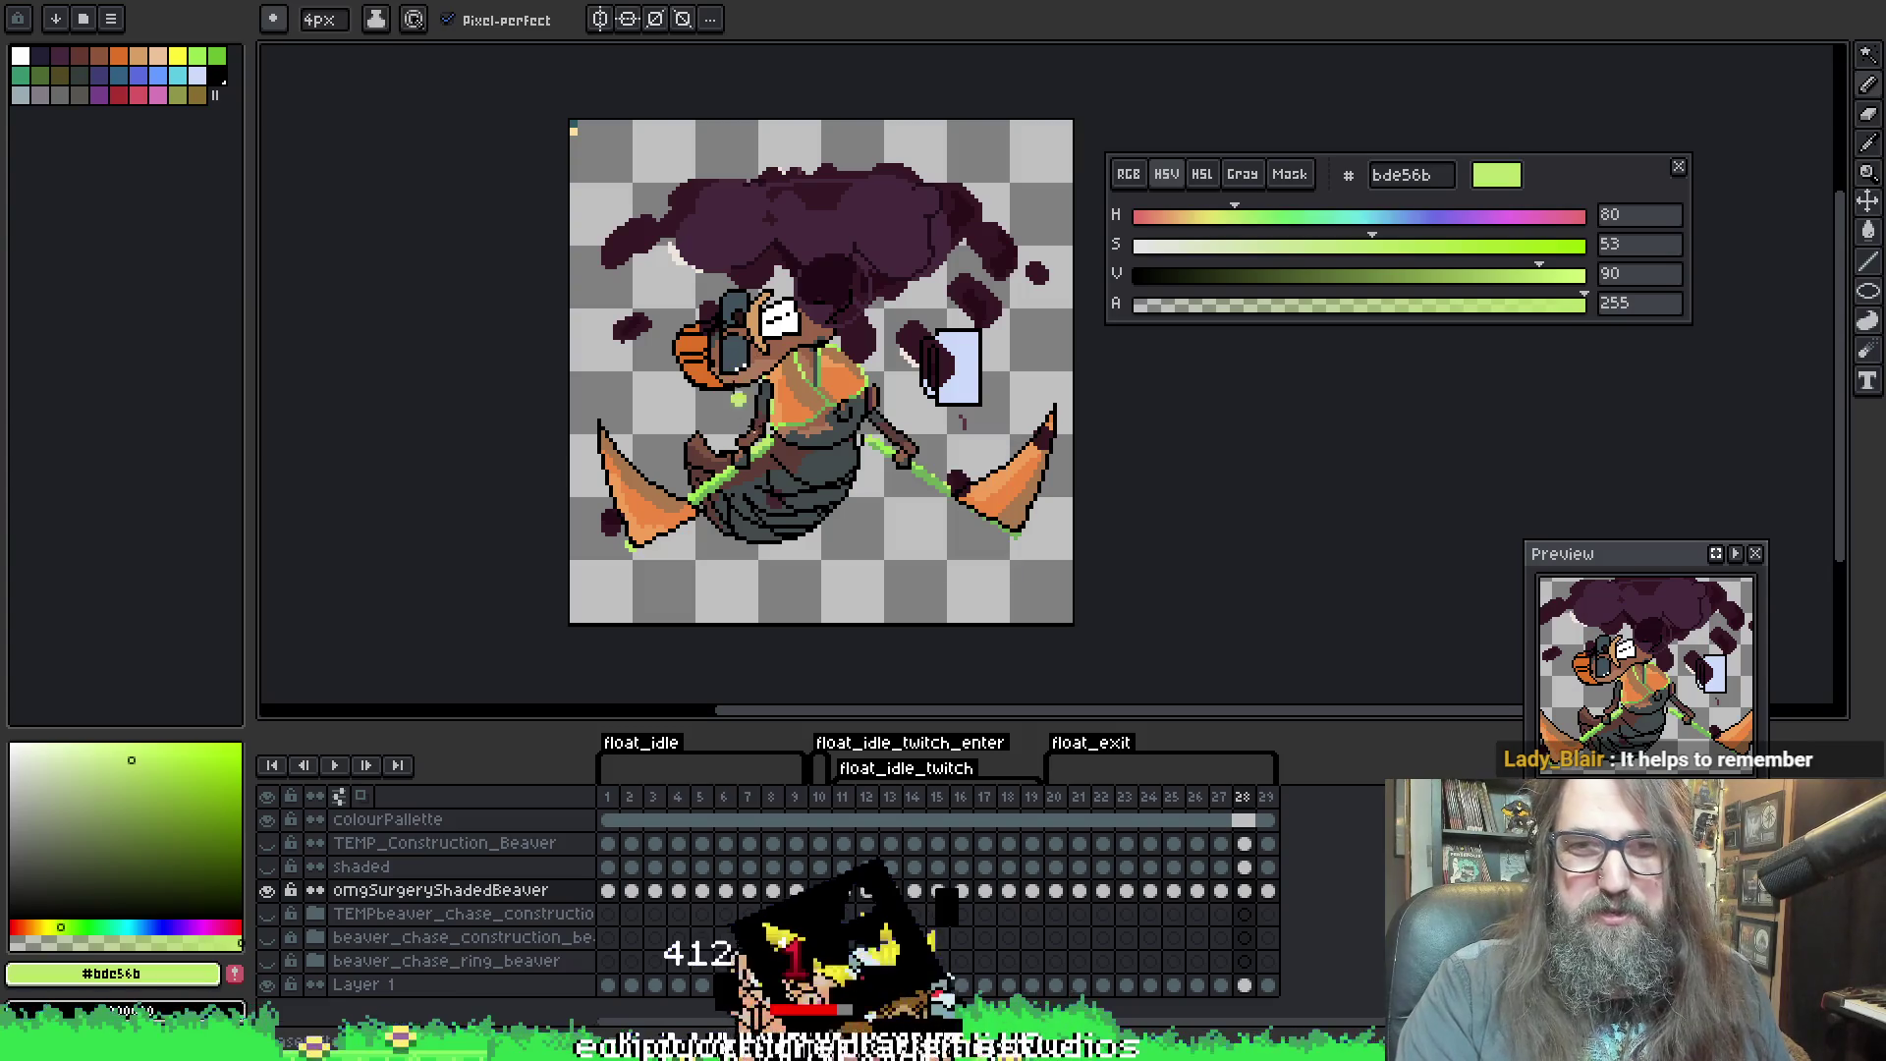
pyautogui.press('b')
pyautogui.scroll(1, 736, 218)
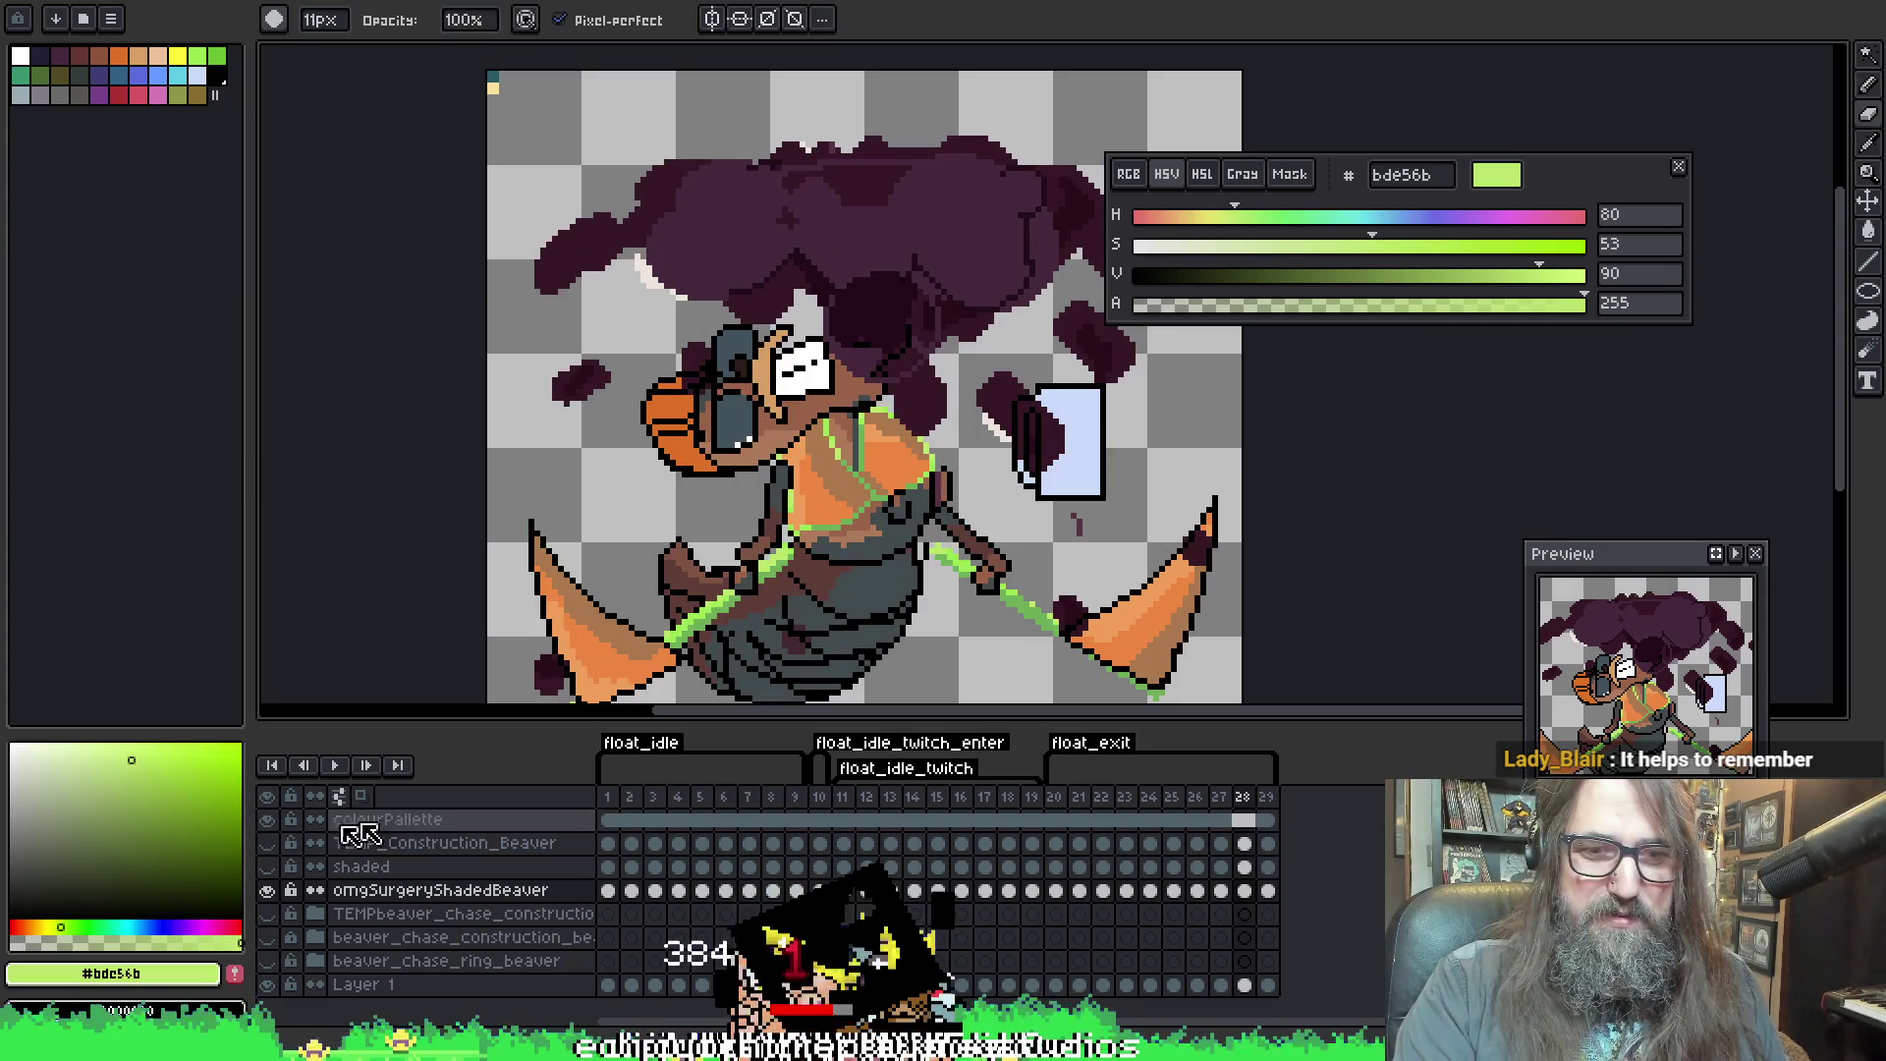
pyautogui.scroll(-3, 462, 471)
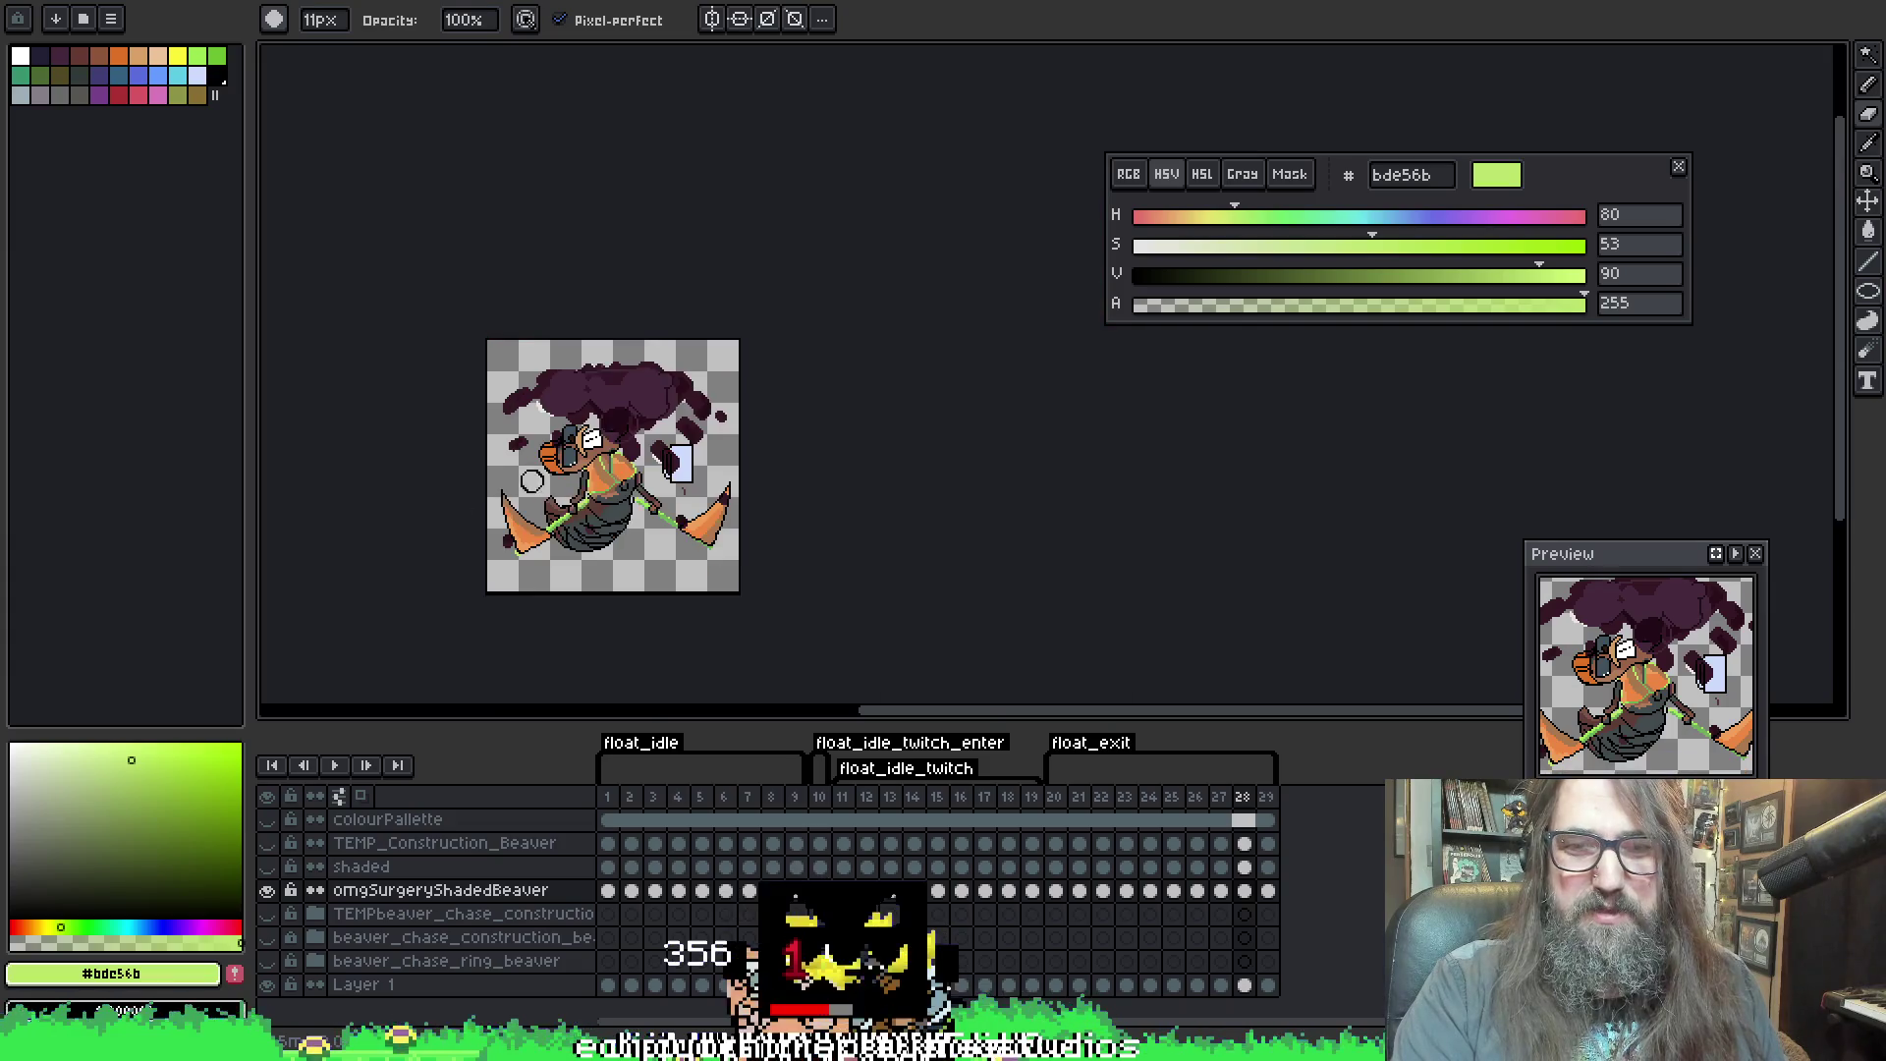
pyautogui.hotkey('ctrl', 's')
pyautogui.scroll(2, 638, 410)
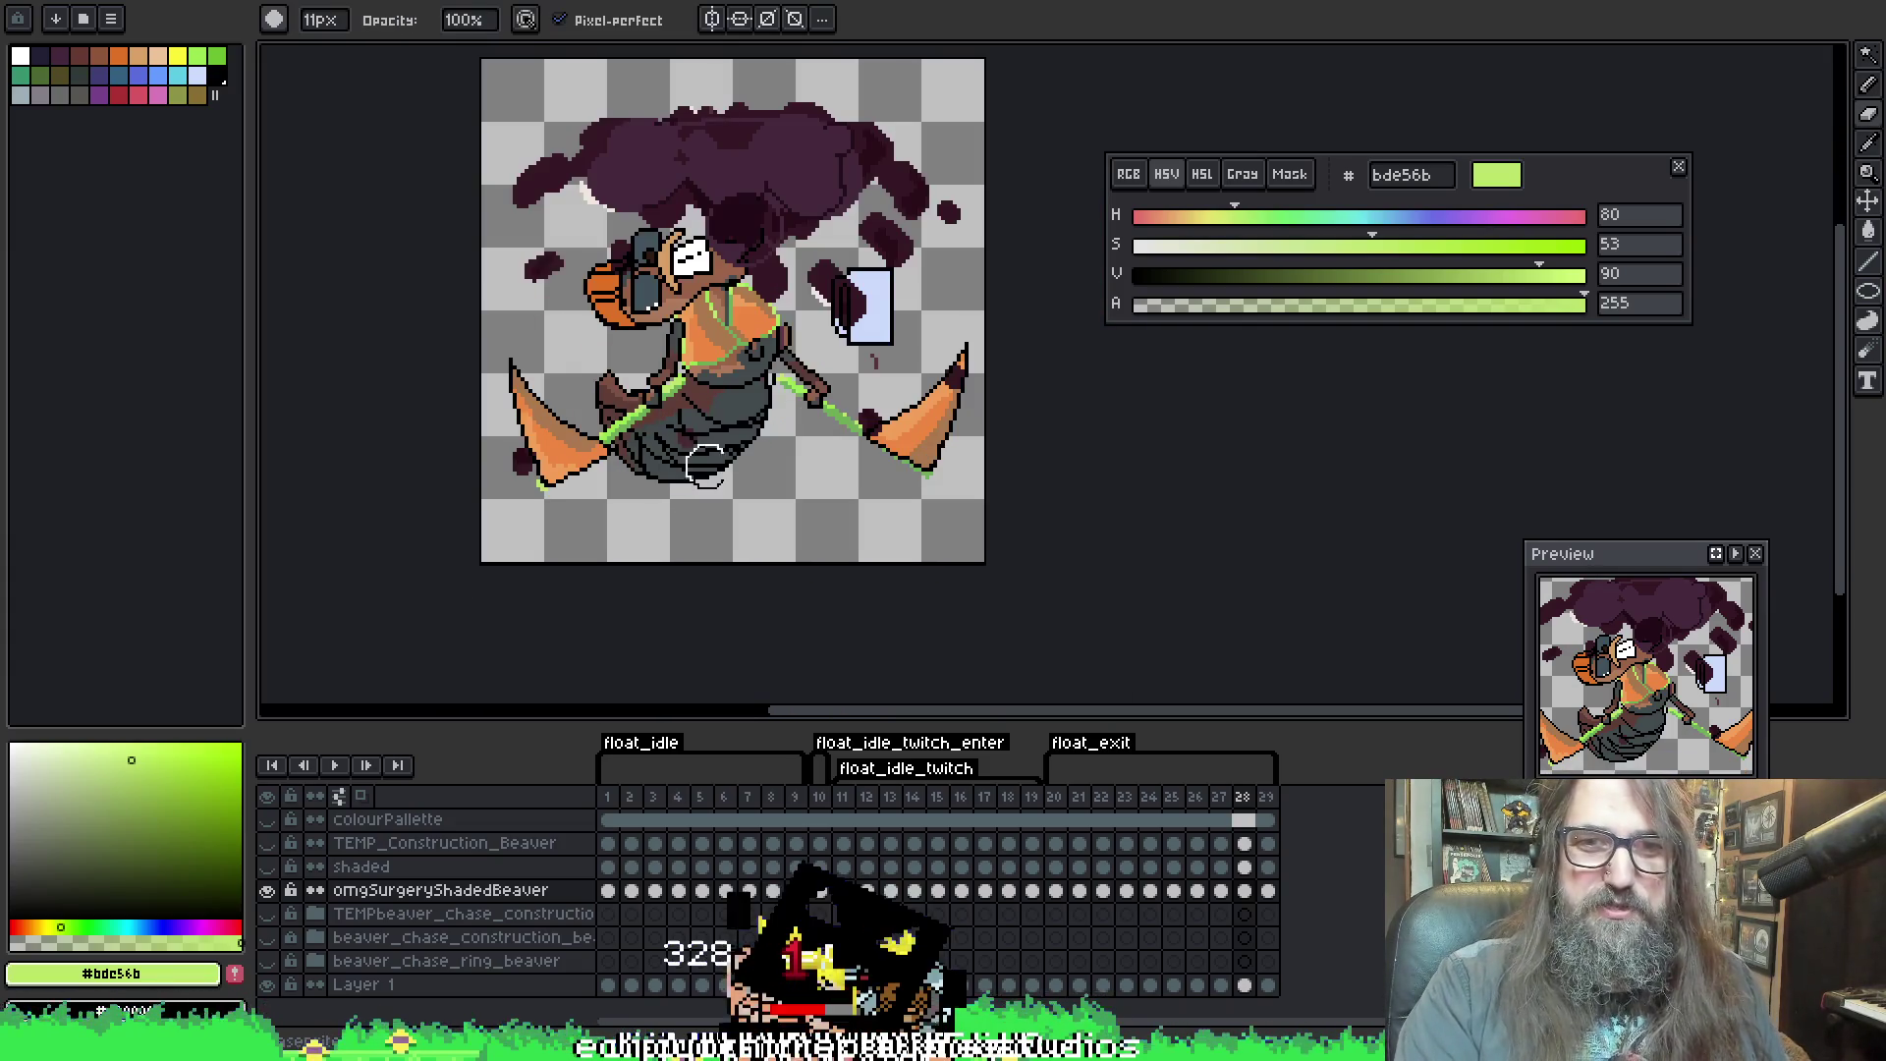
pyautogui.click(608, 892)
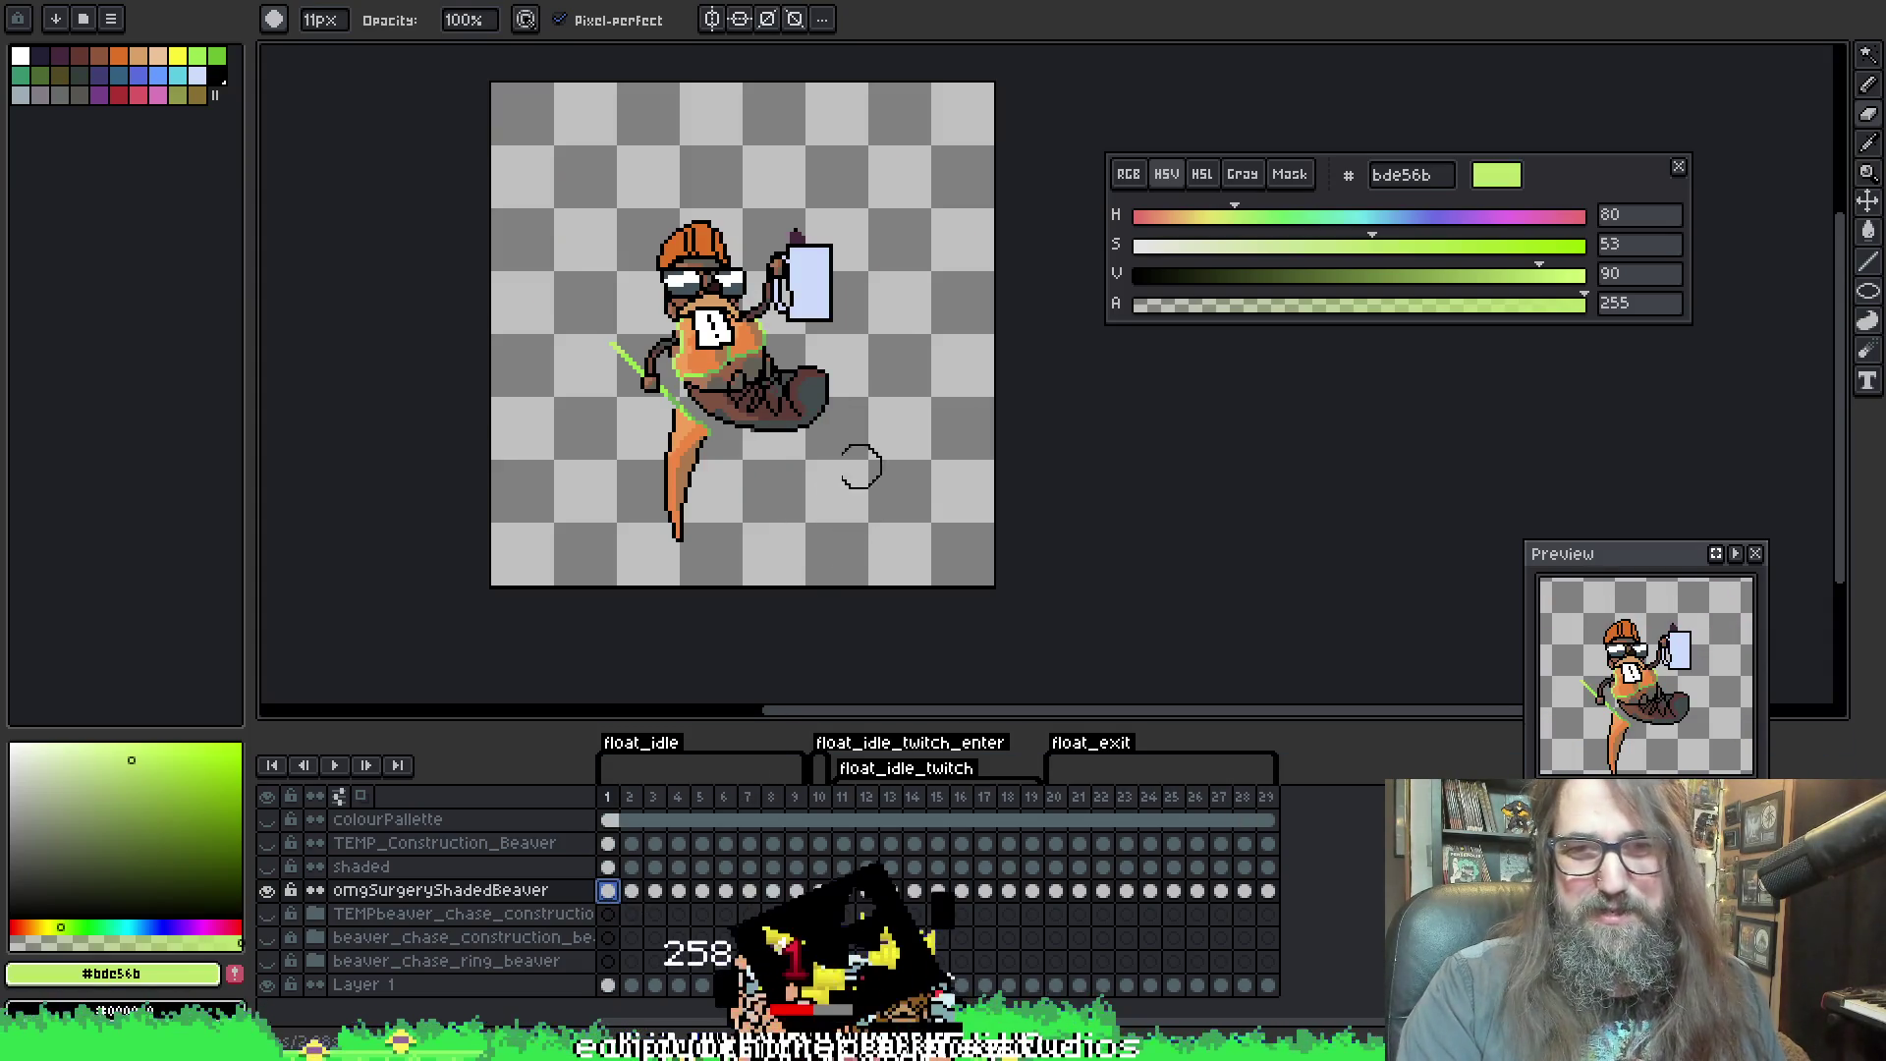
# Set the export to the float_idle tag, overwriting floating_idle/park_construction_beaver_floating_idle_01.png
pyautogui.hotkey('ctrl', 'alt', 'shift', 's')
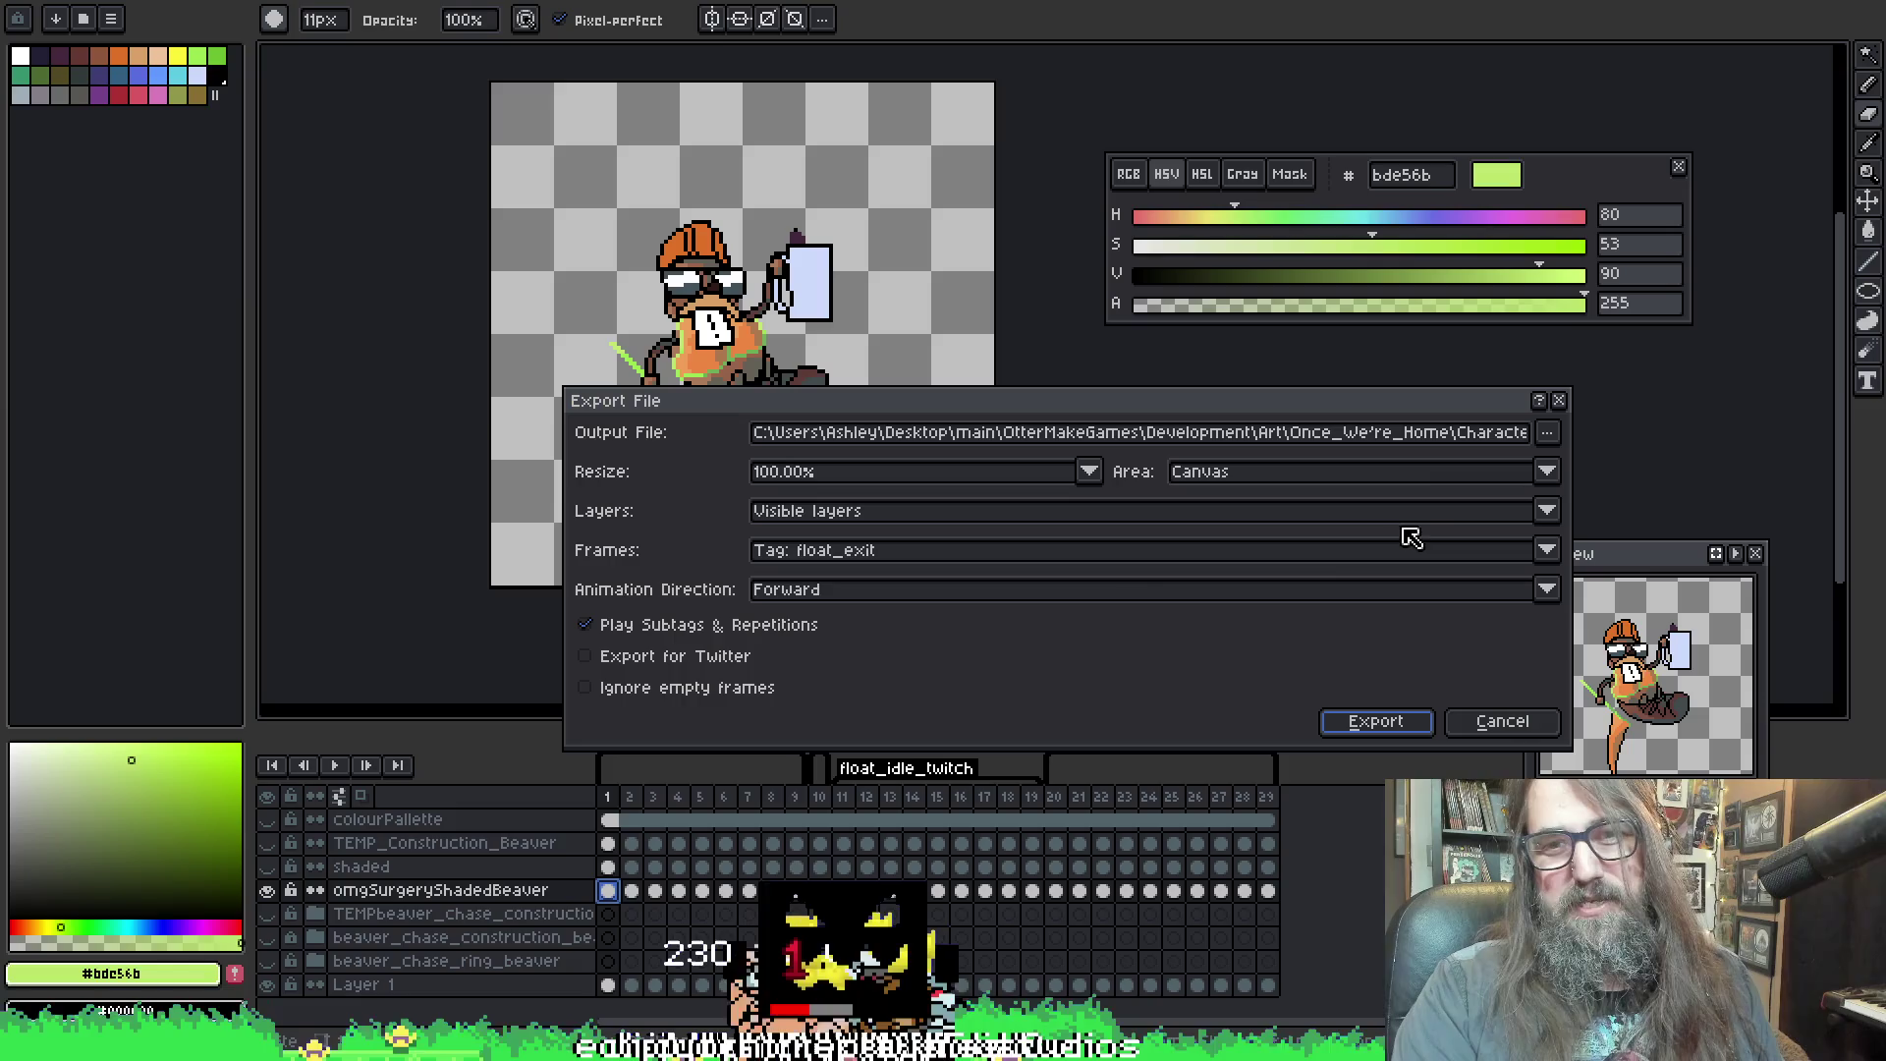
pyautogui.click(860, 561)
pyautogui.click(864, 619)
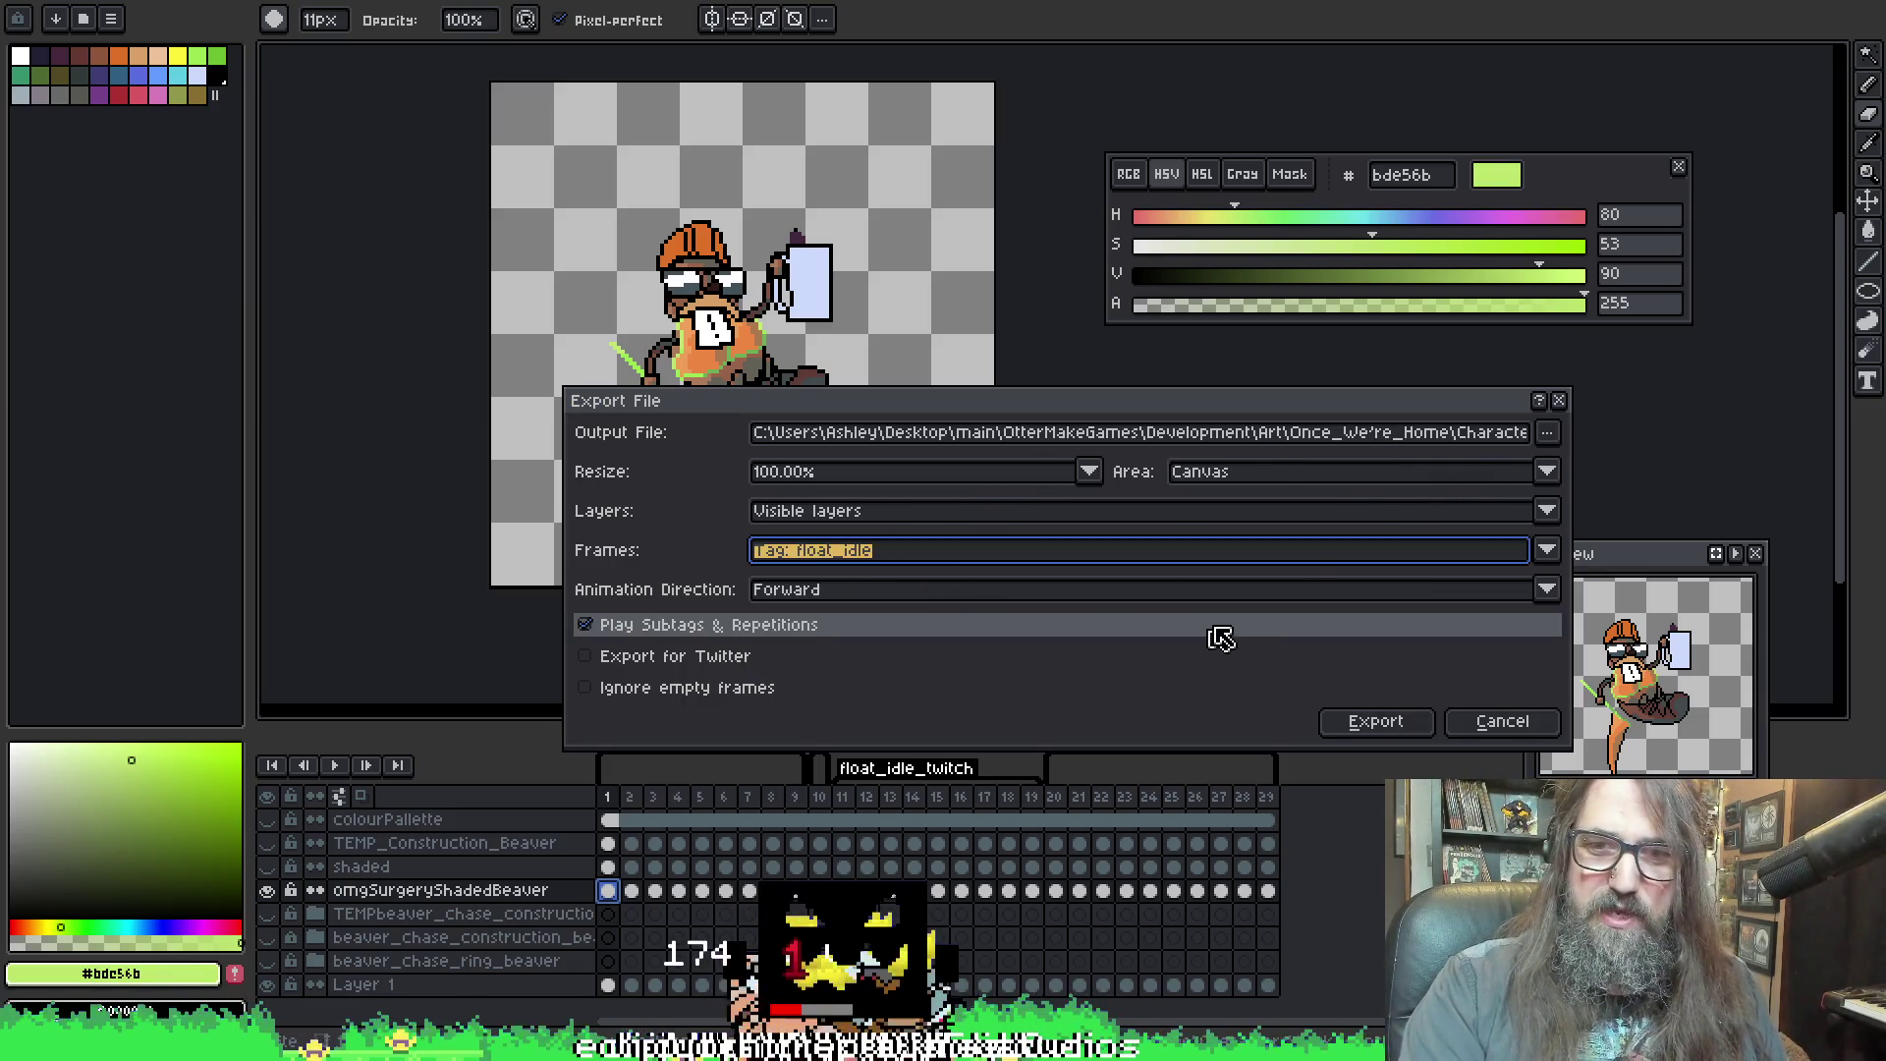
pyautogui.click(879, 569)
pyautogui.click(880, 619)
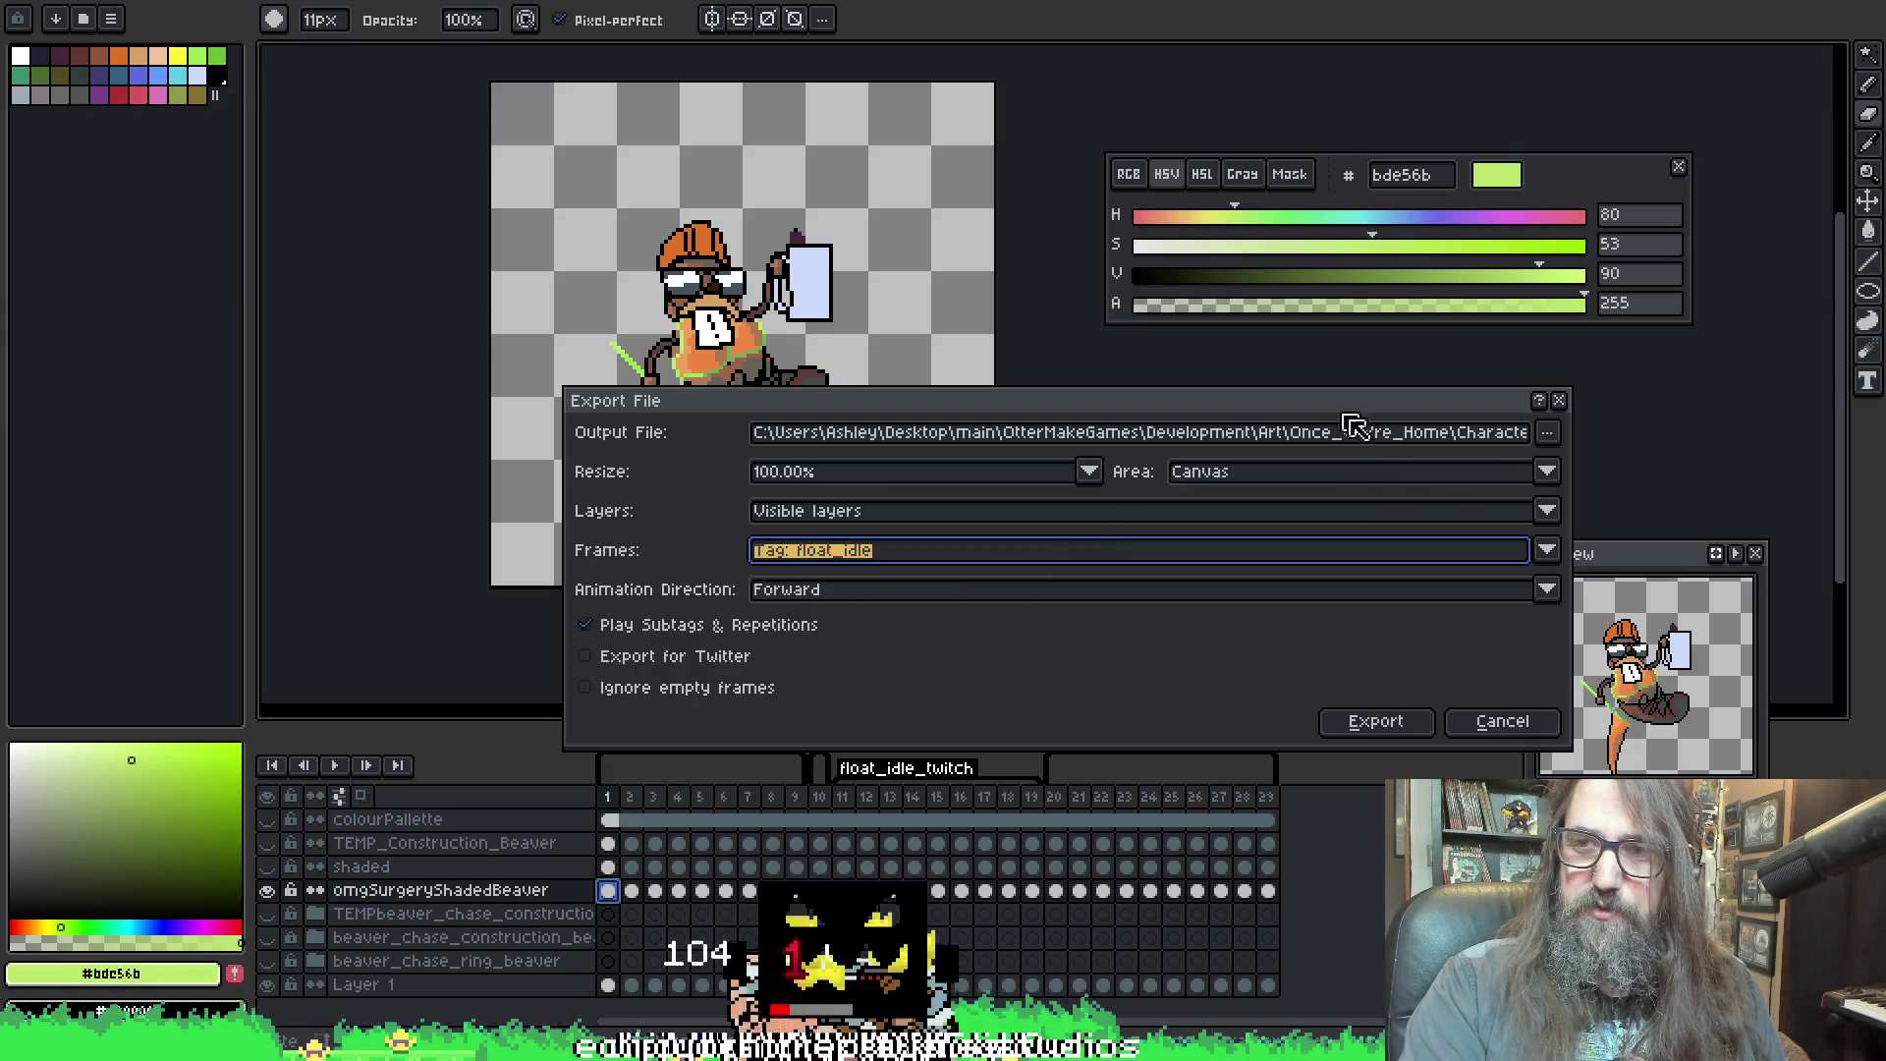
pyautogui.click(1549, 435)
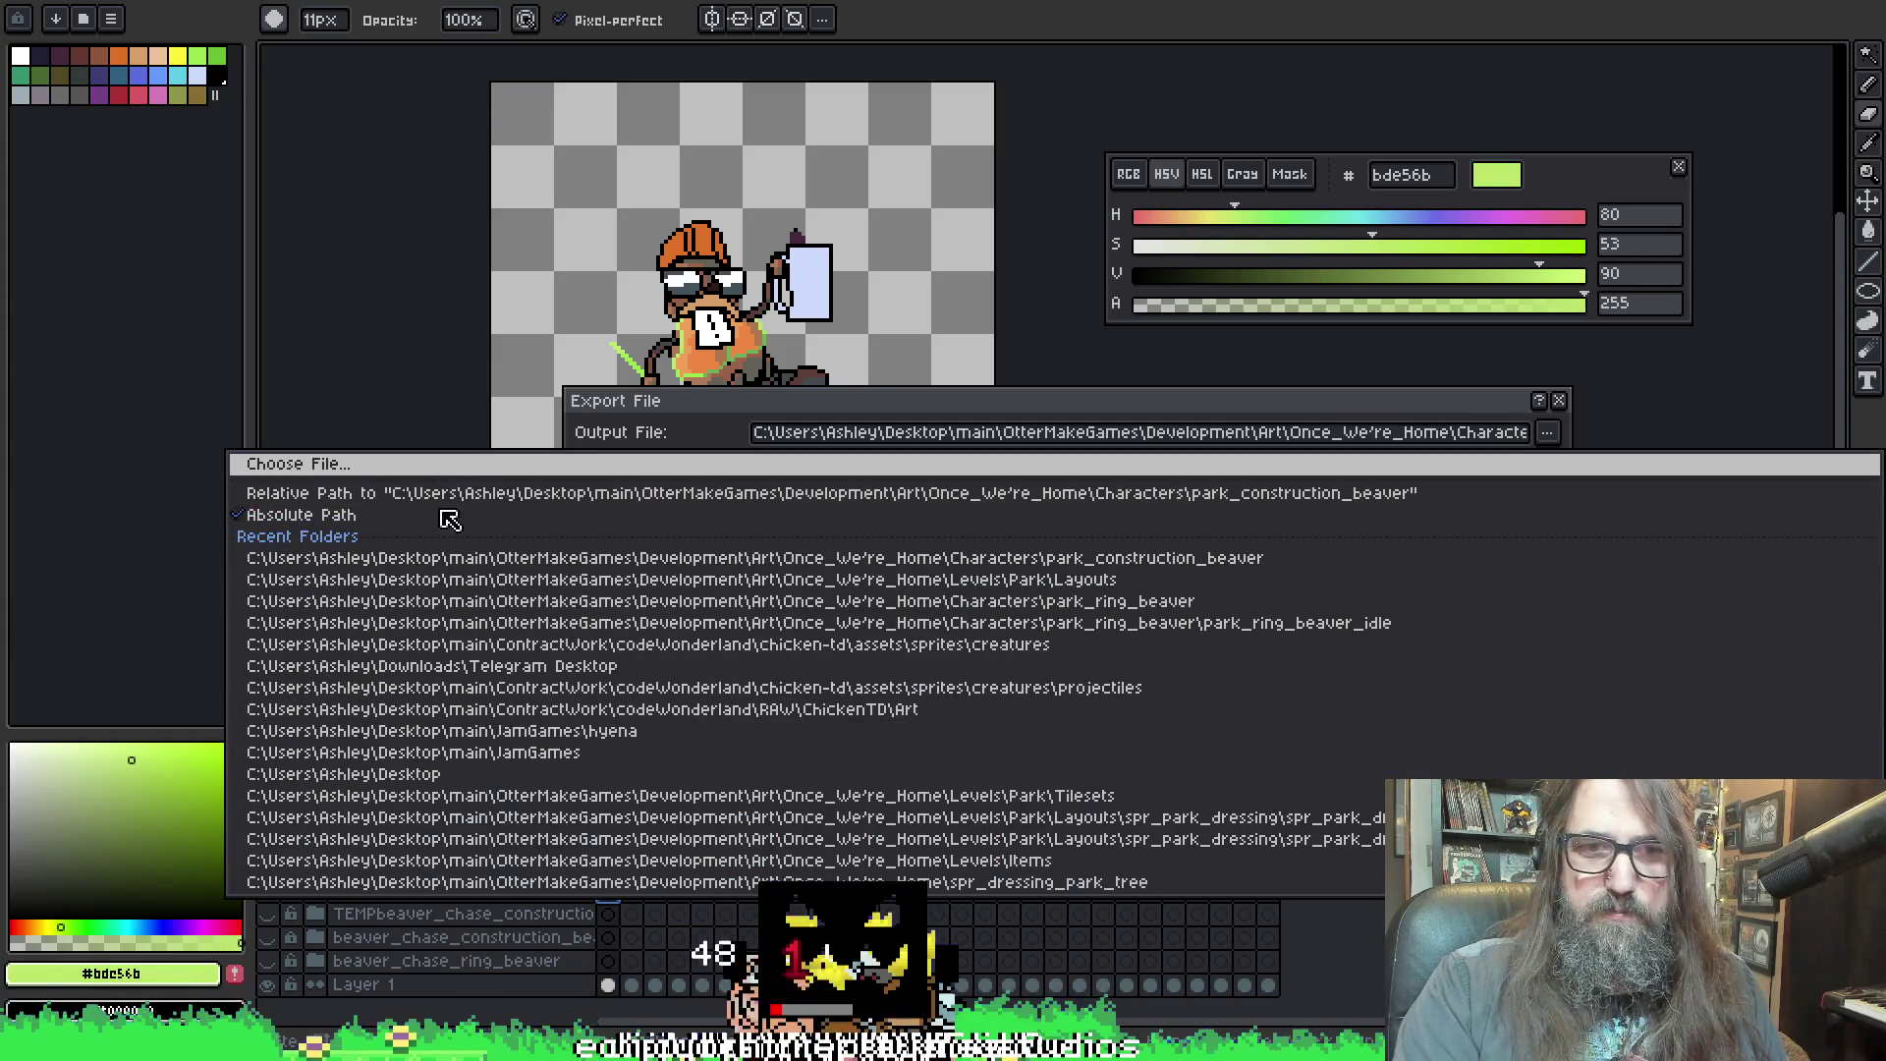
pyautogui.click(370, 468)
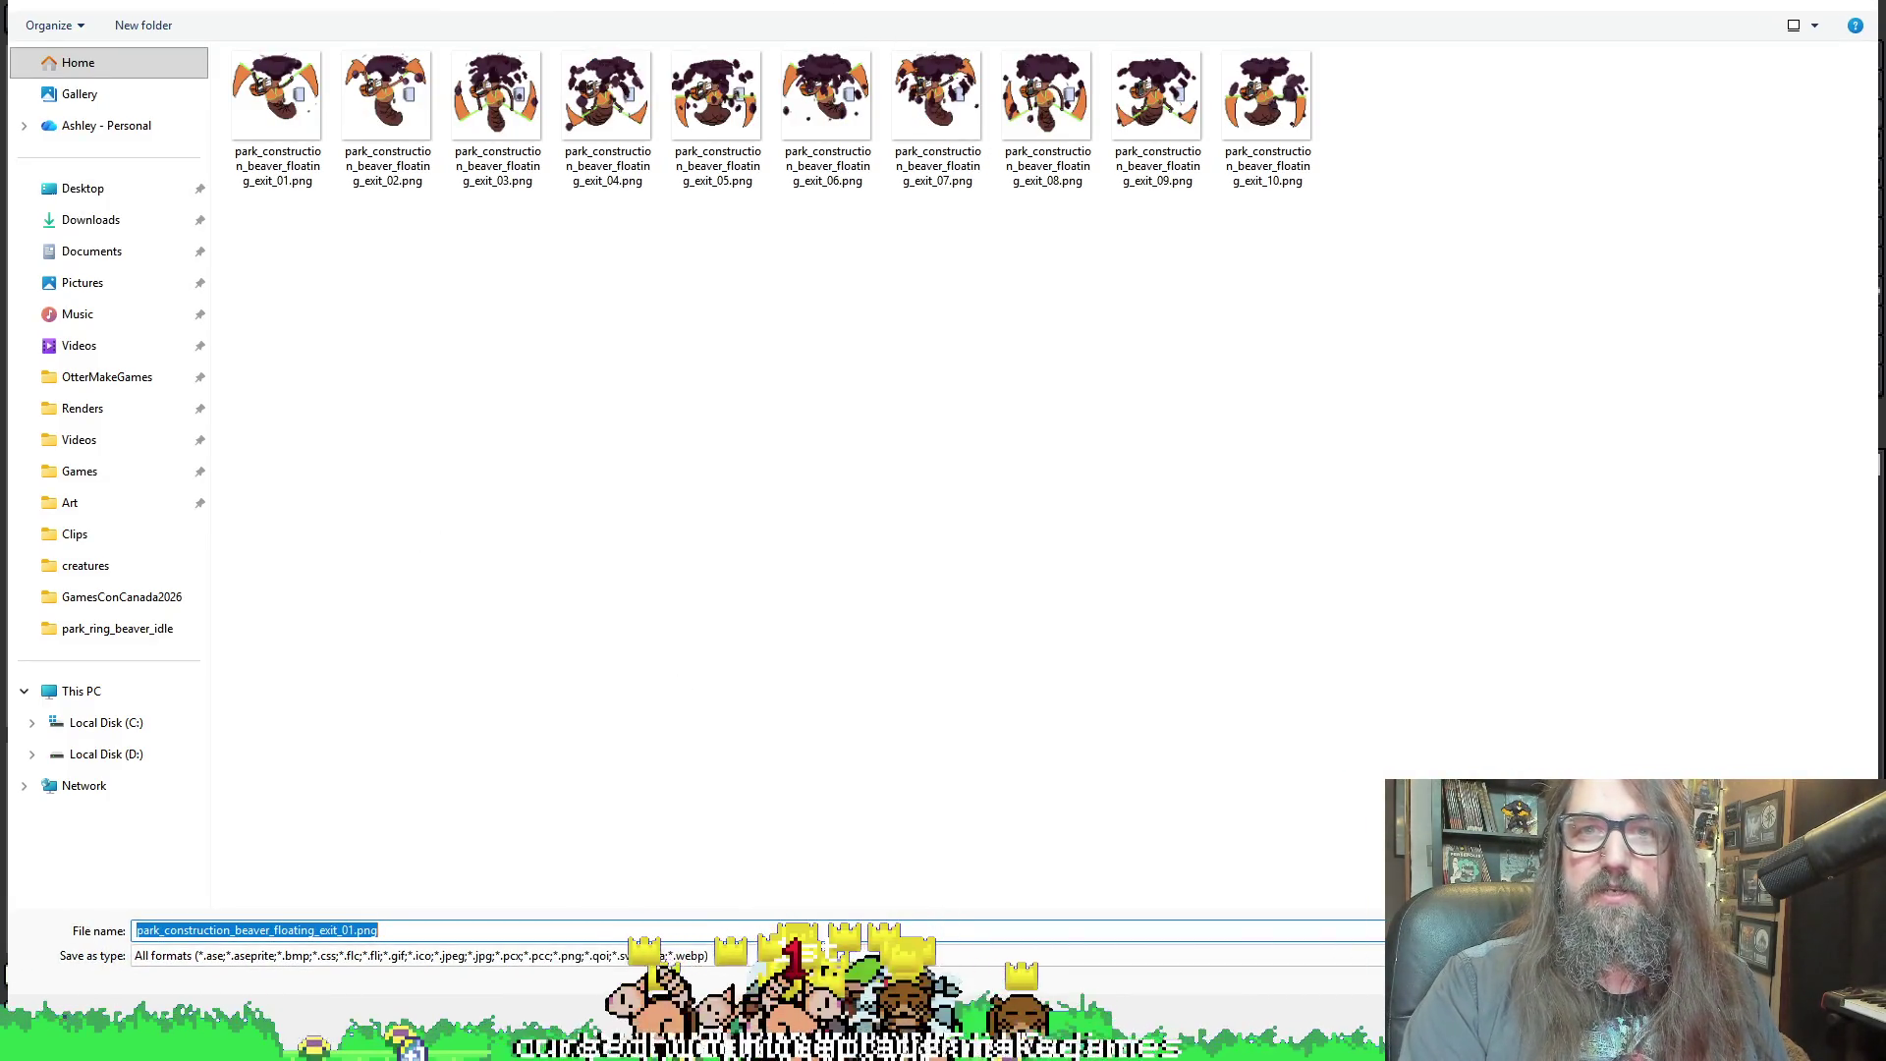
pyautogui.click(815, 5)
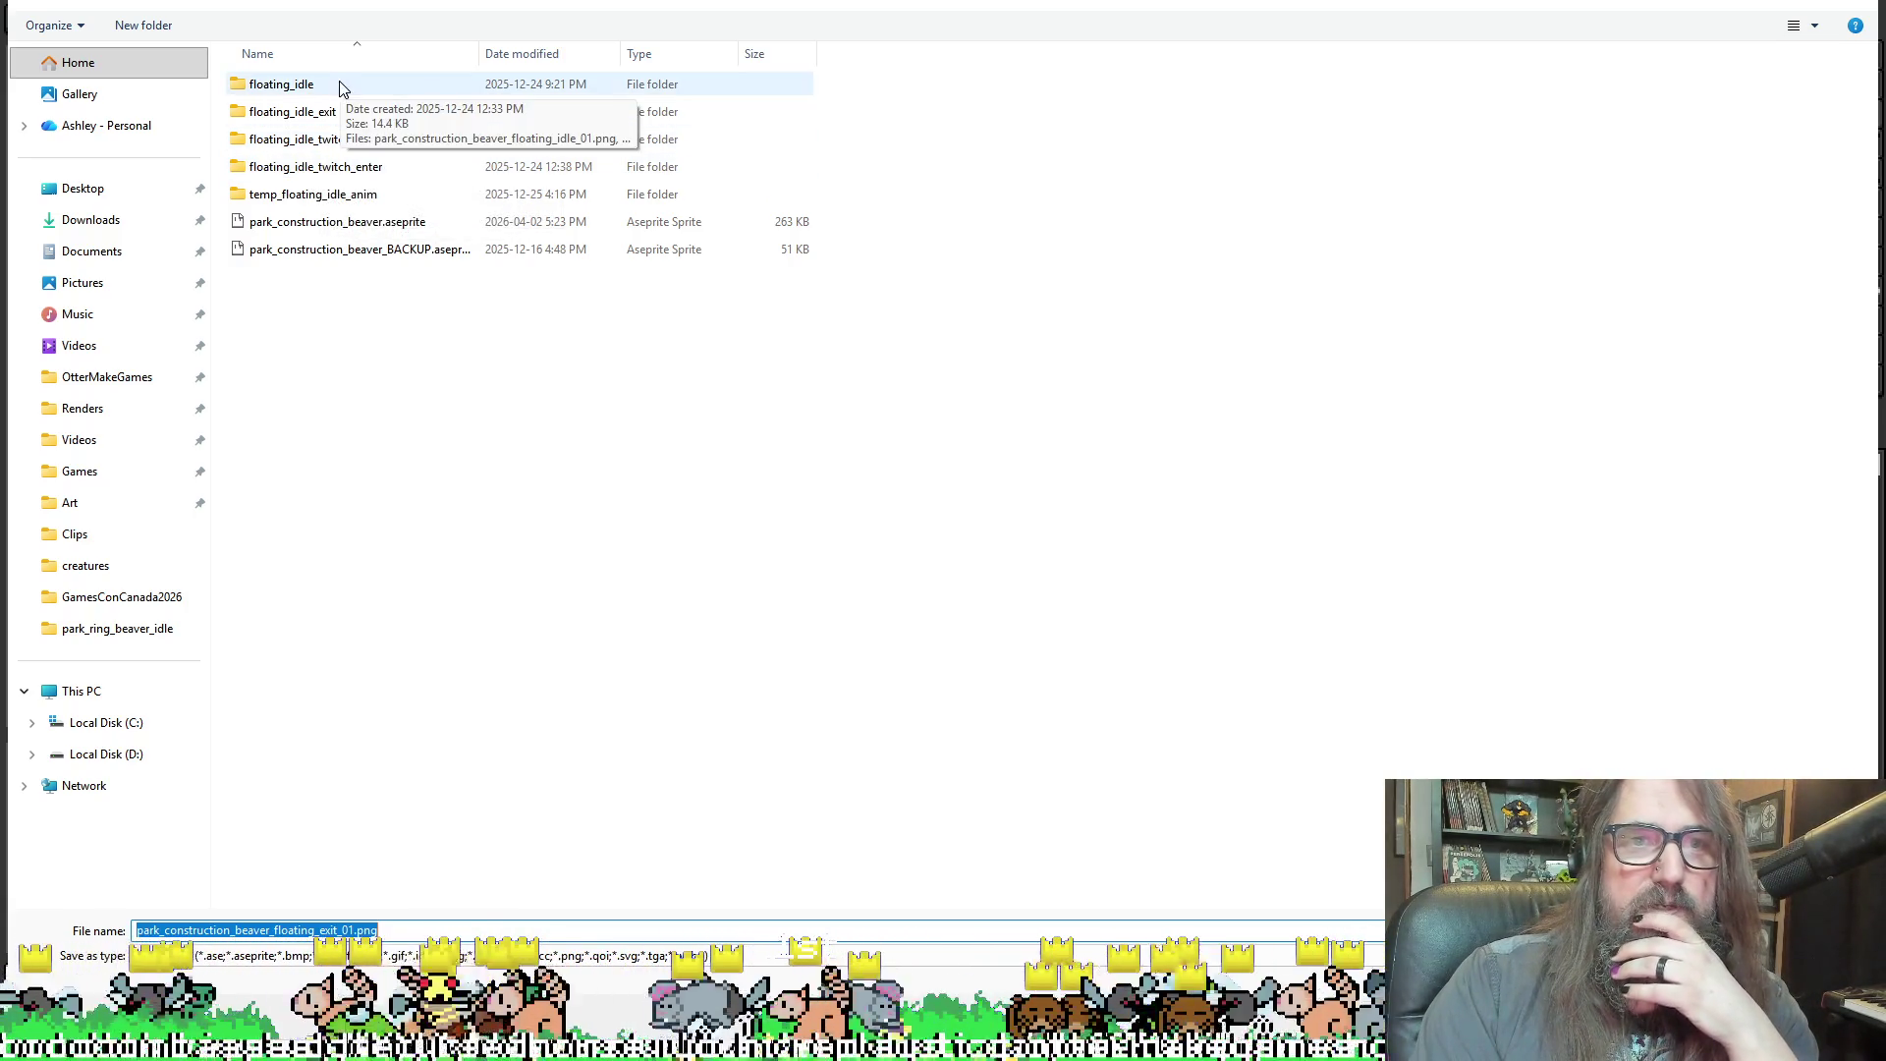
pyautogui.doubleClick(339, 85)
pyautogui.click(272, 111)
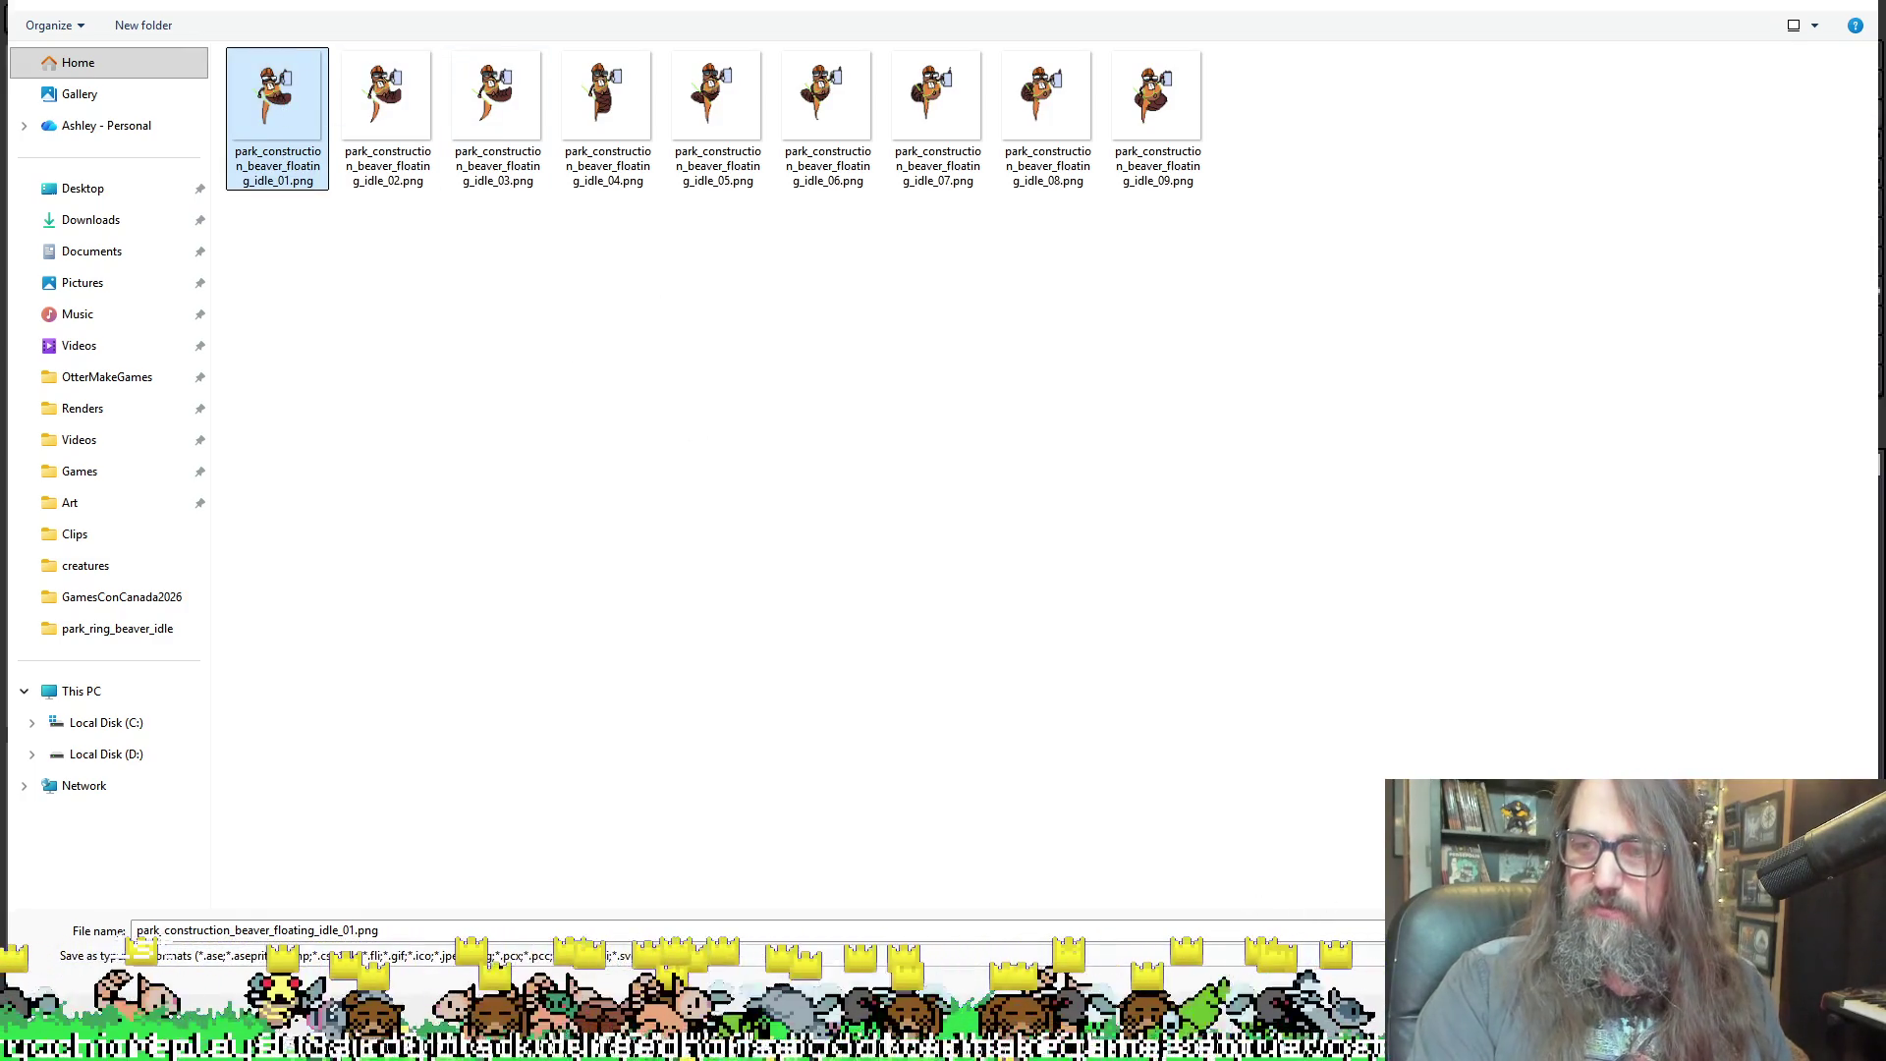
pyautogui.doubleClick(277, 93)
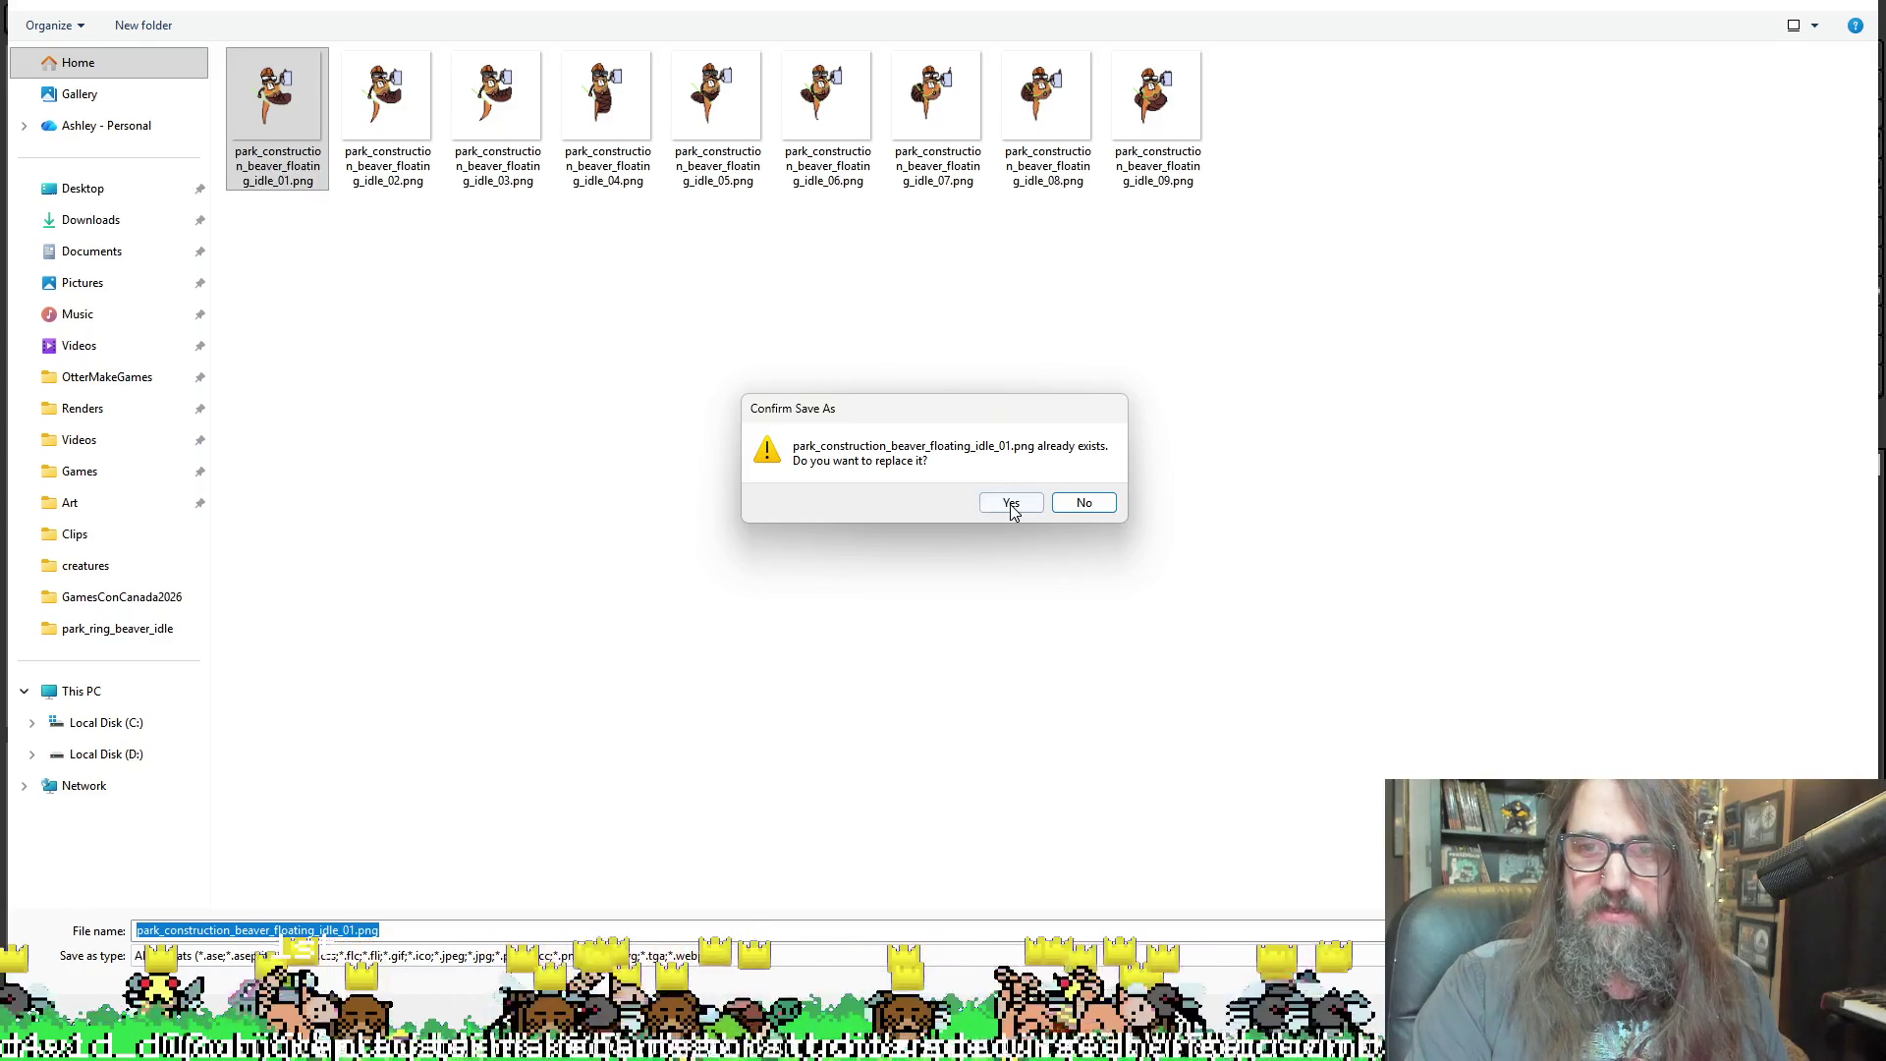
pyautogui.click(1010, 504)
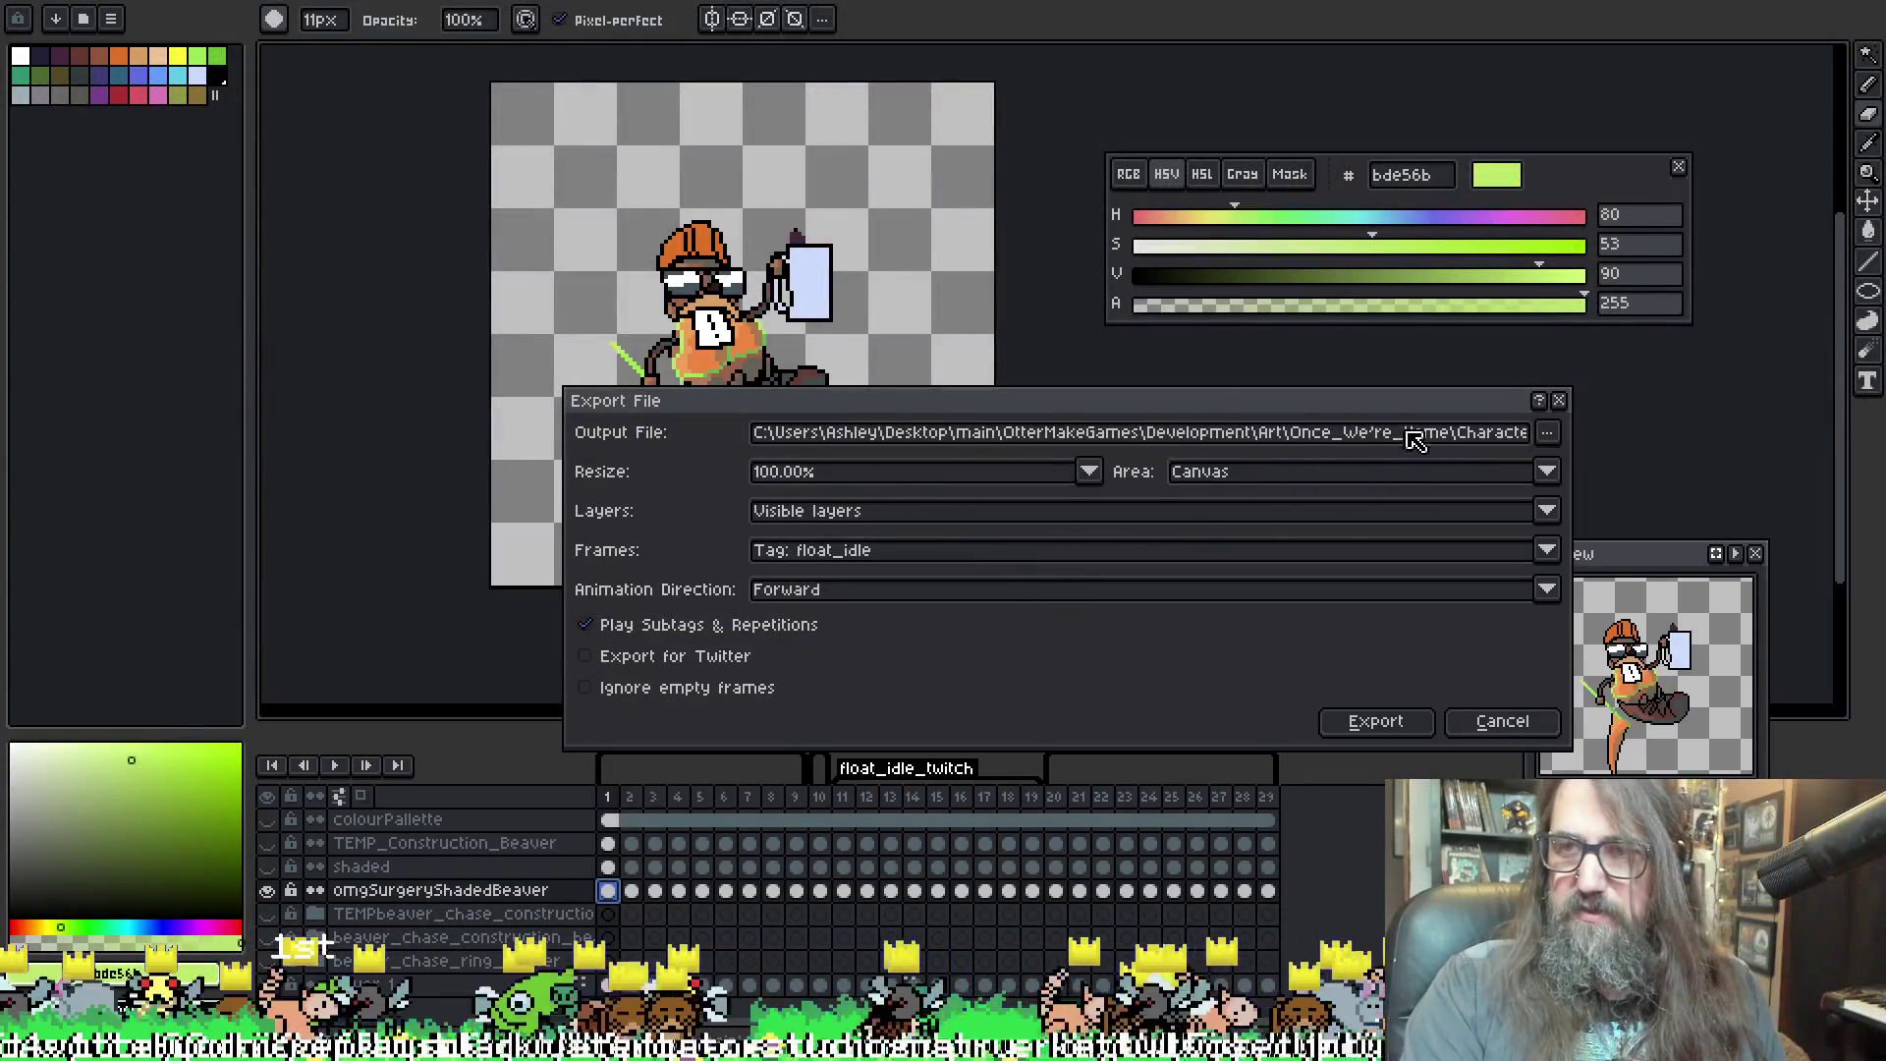
# Export the float_idle frames, then set the next export to the float_idle_twitch_enter tag
pyautogui.click(1380, 723)
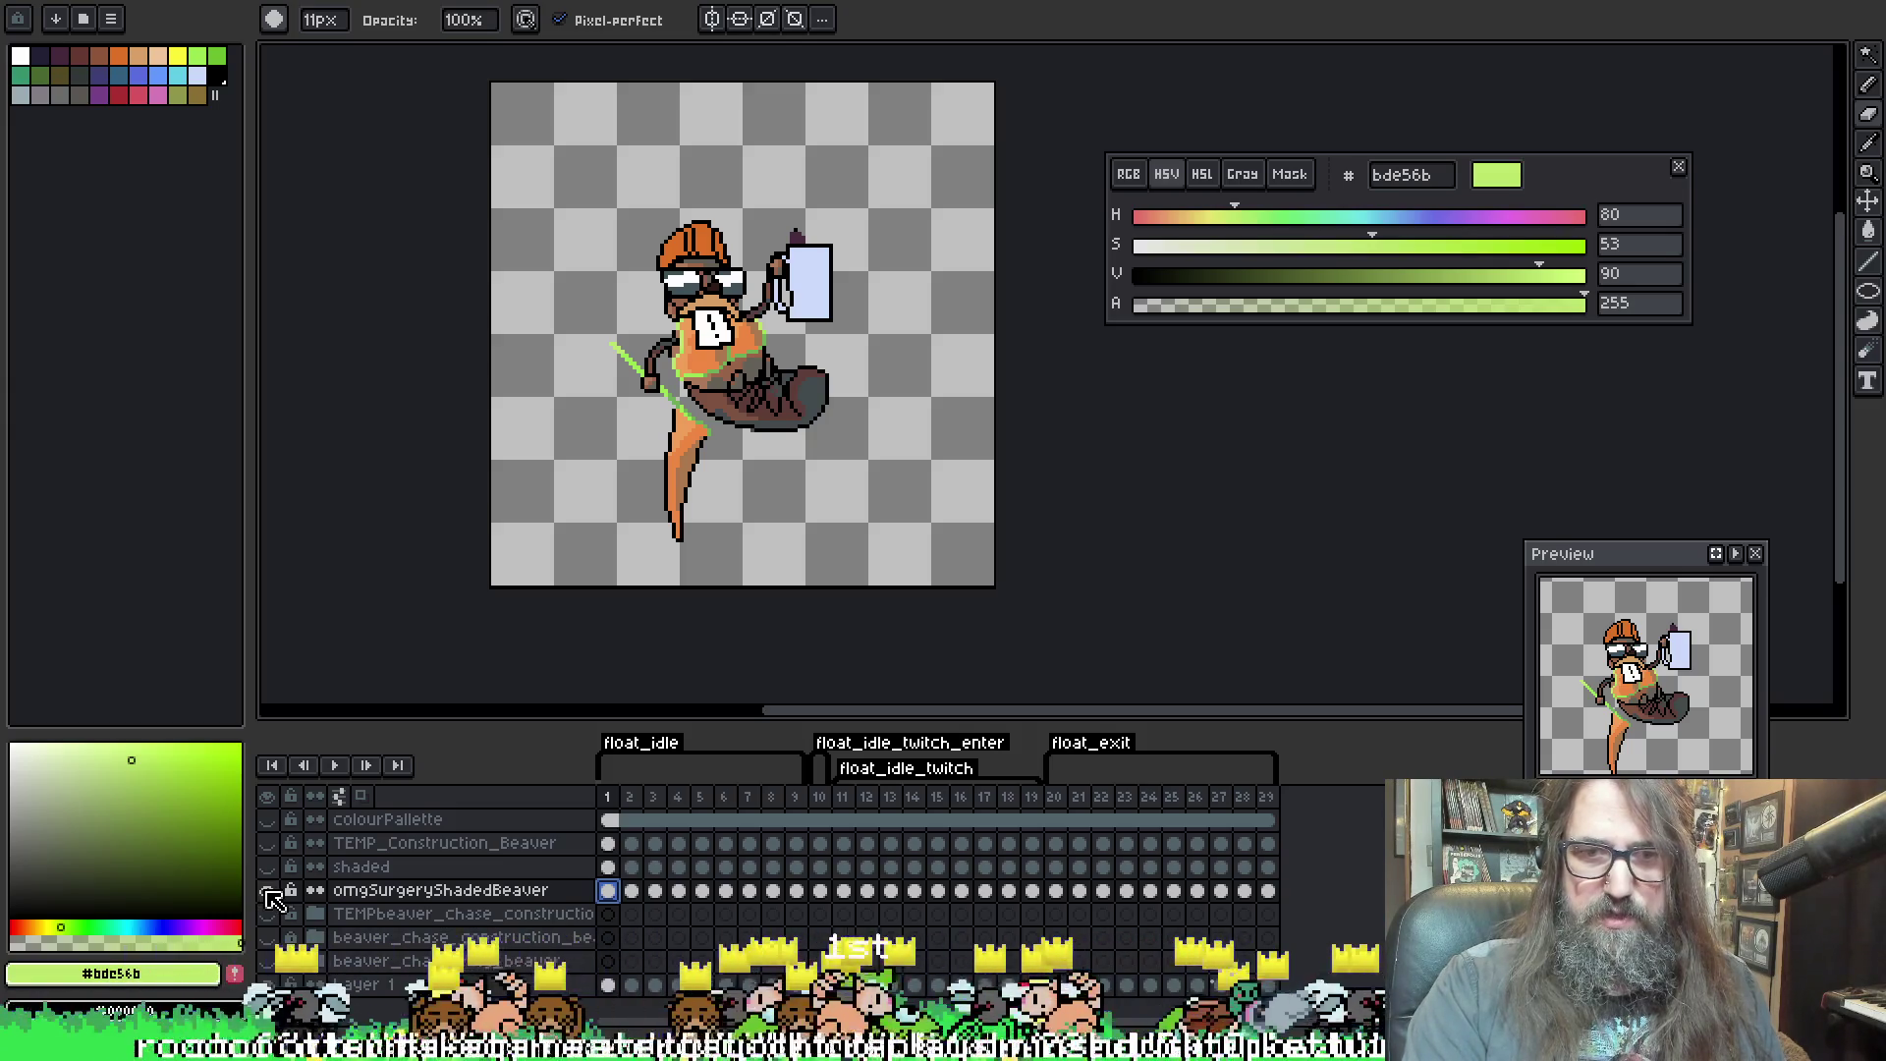
pyautogui.hotkey('ctrl', 'alt', 'shift', 's')
pyautogui.click(850, 552)
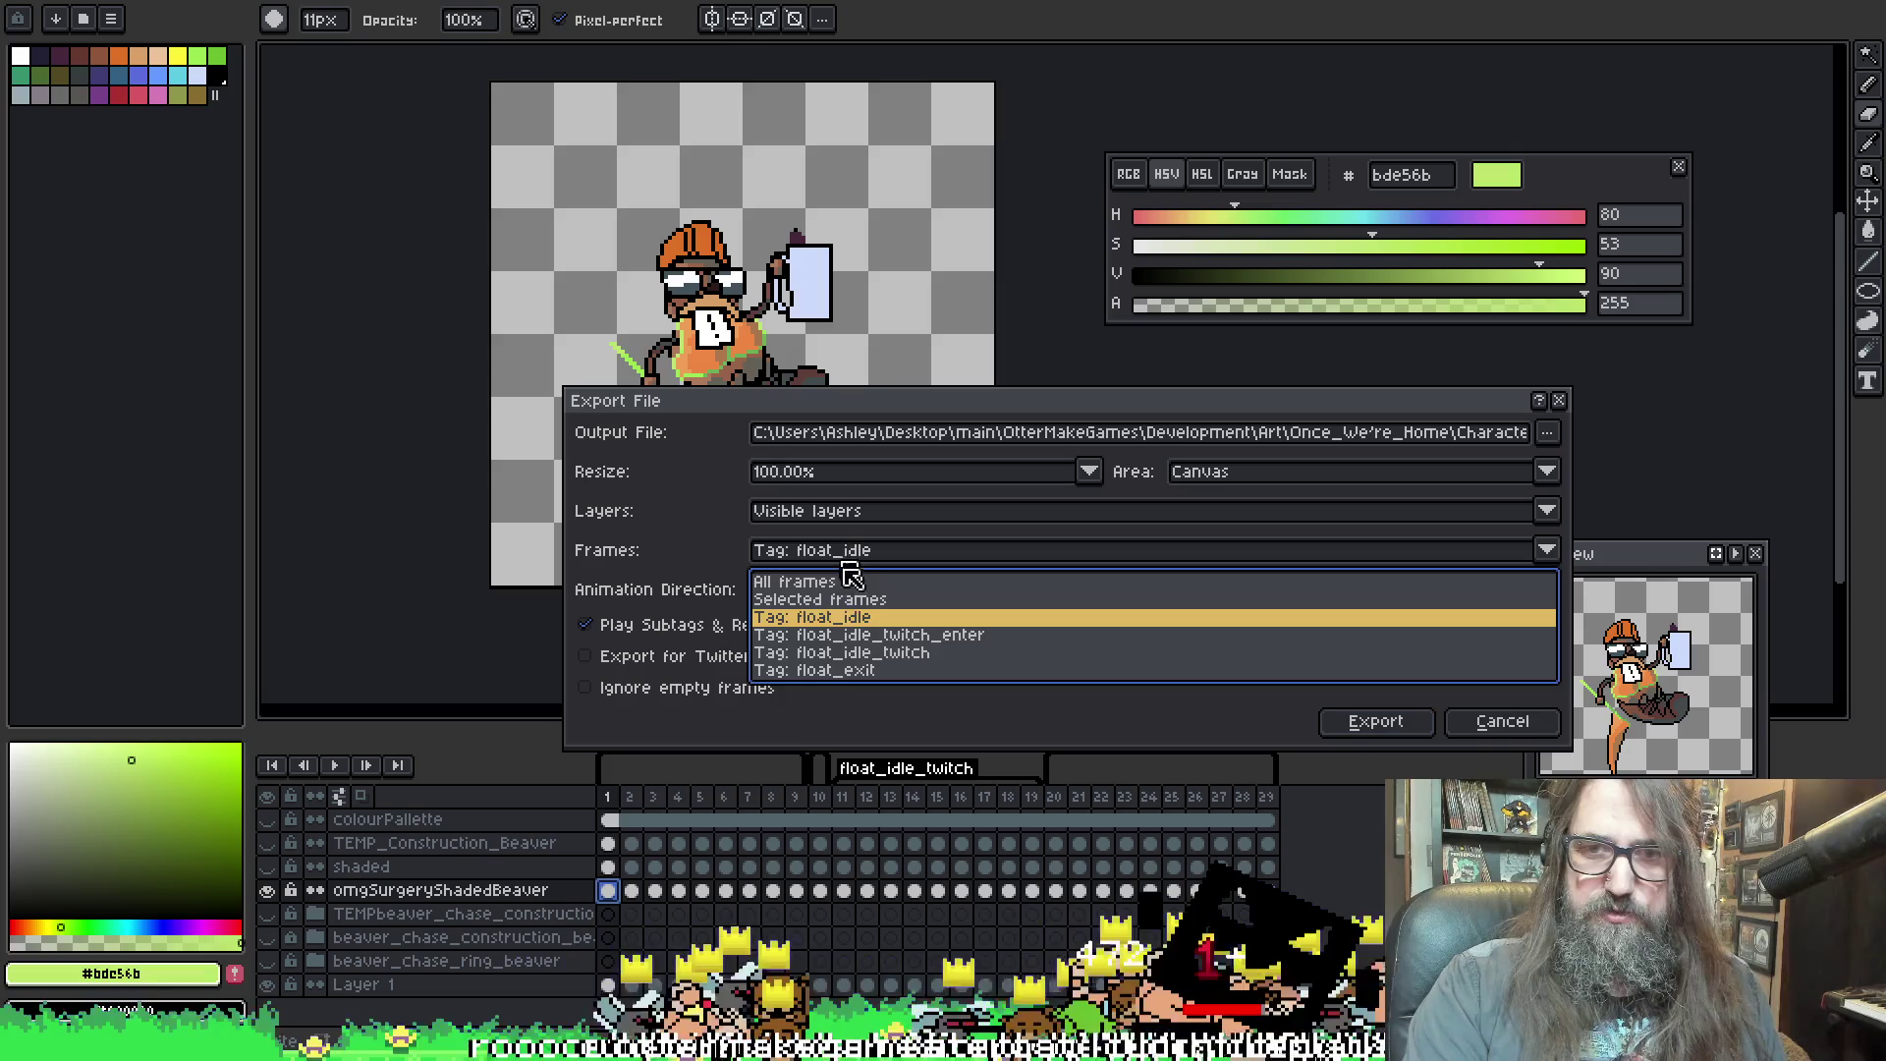
pyautogui.click(869, 635)
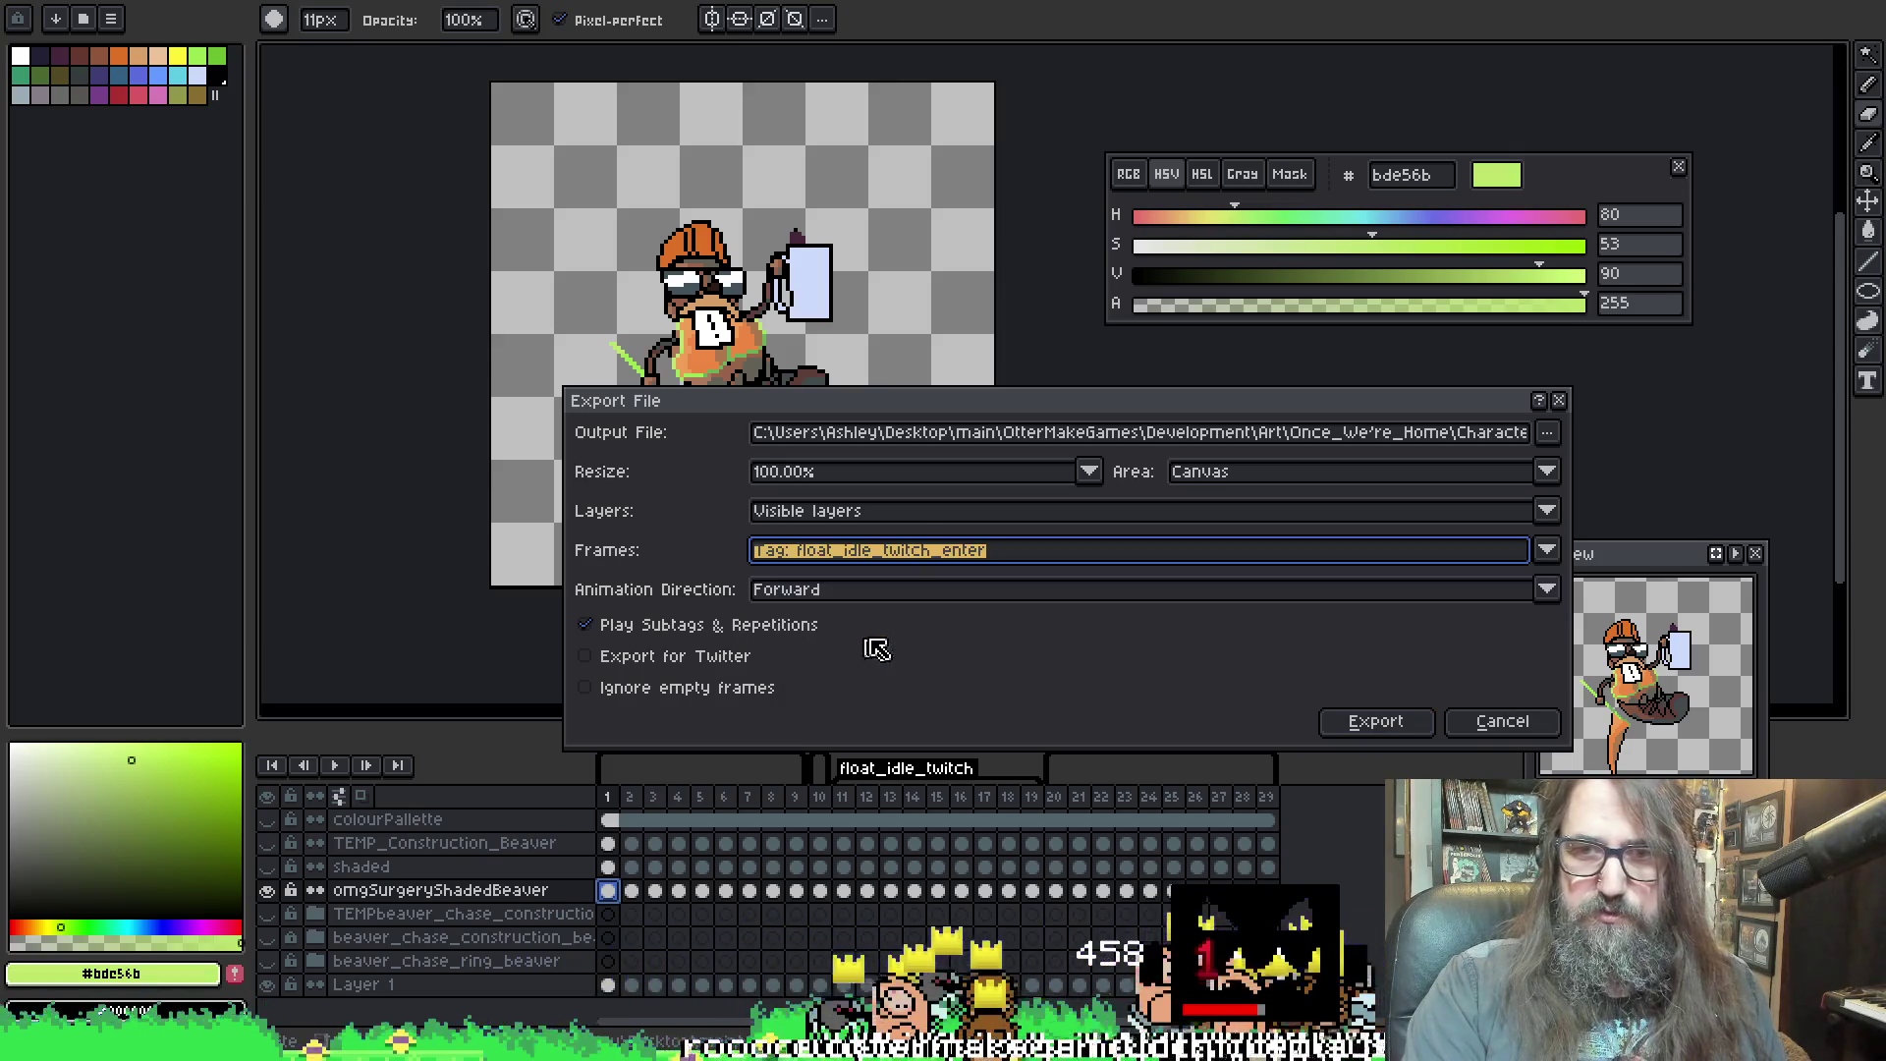
# Target floating_idle_twitch_enter.png in its matching folder, confirm the overwrite, and export
pyautogui.click(1540, 432)
pyautogui.click(1544, 433)
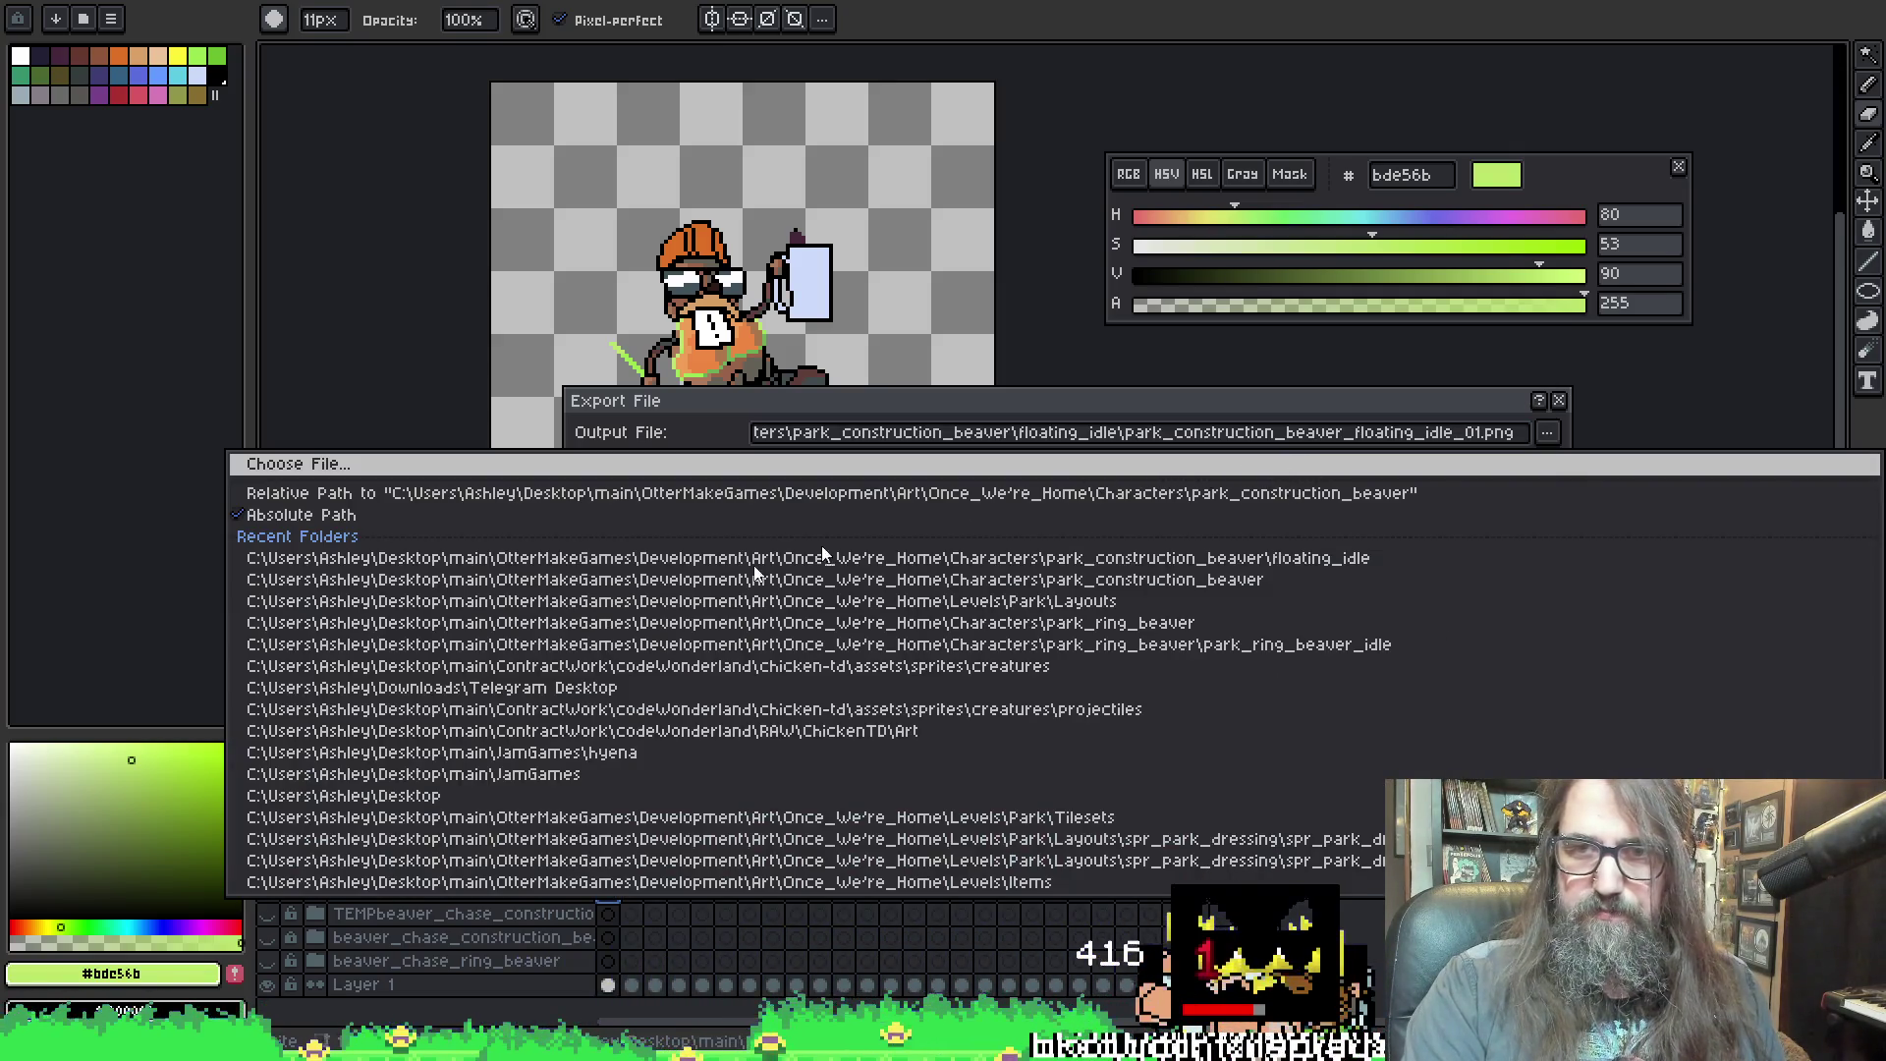
pyautogui.click(713, 558)
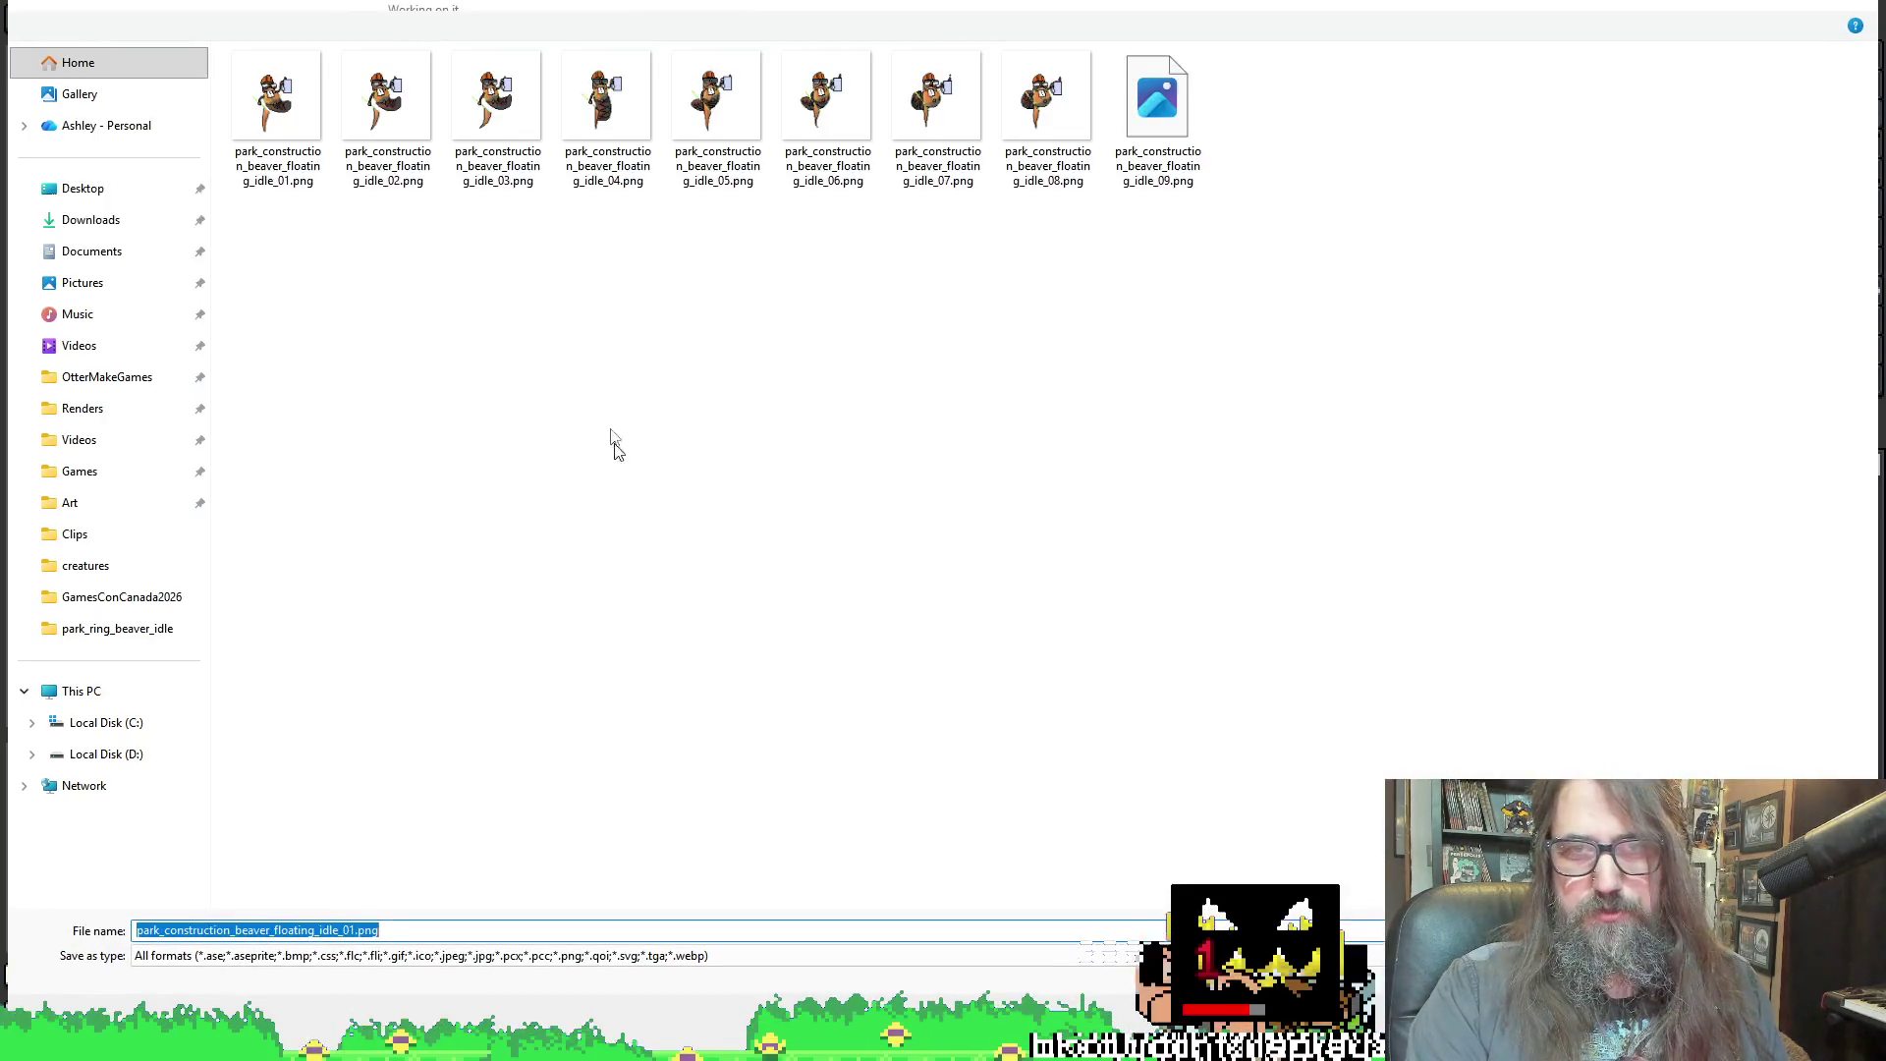
pyautogui.click(829, 7)
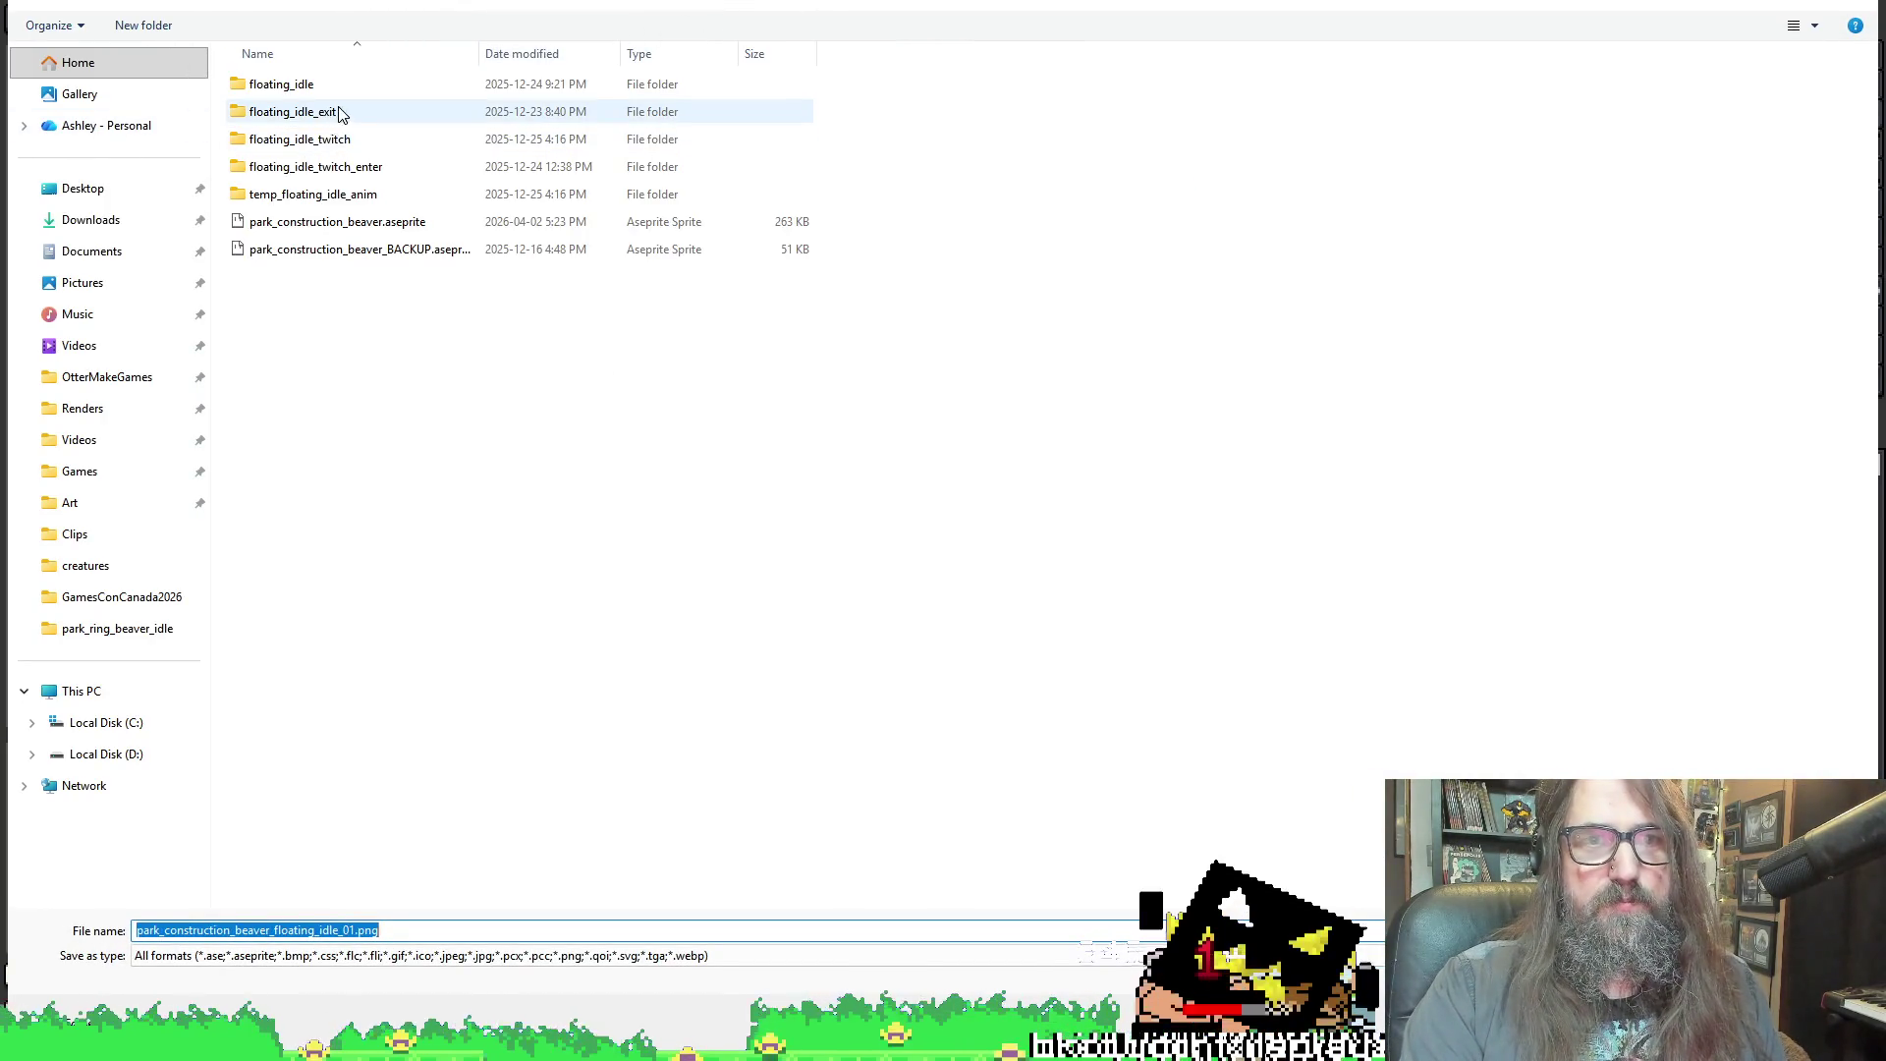
pyautogui.doubleClick(320, 167)
pyautogui.click(322, 165)
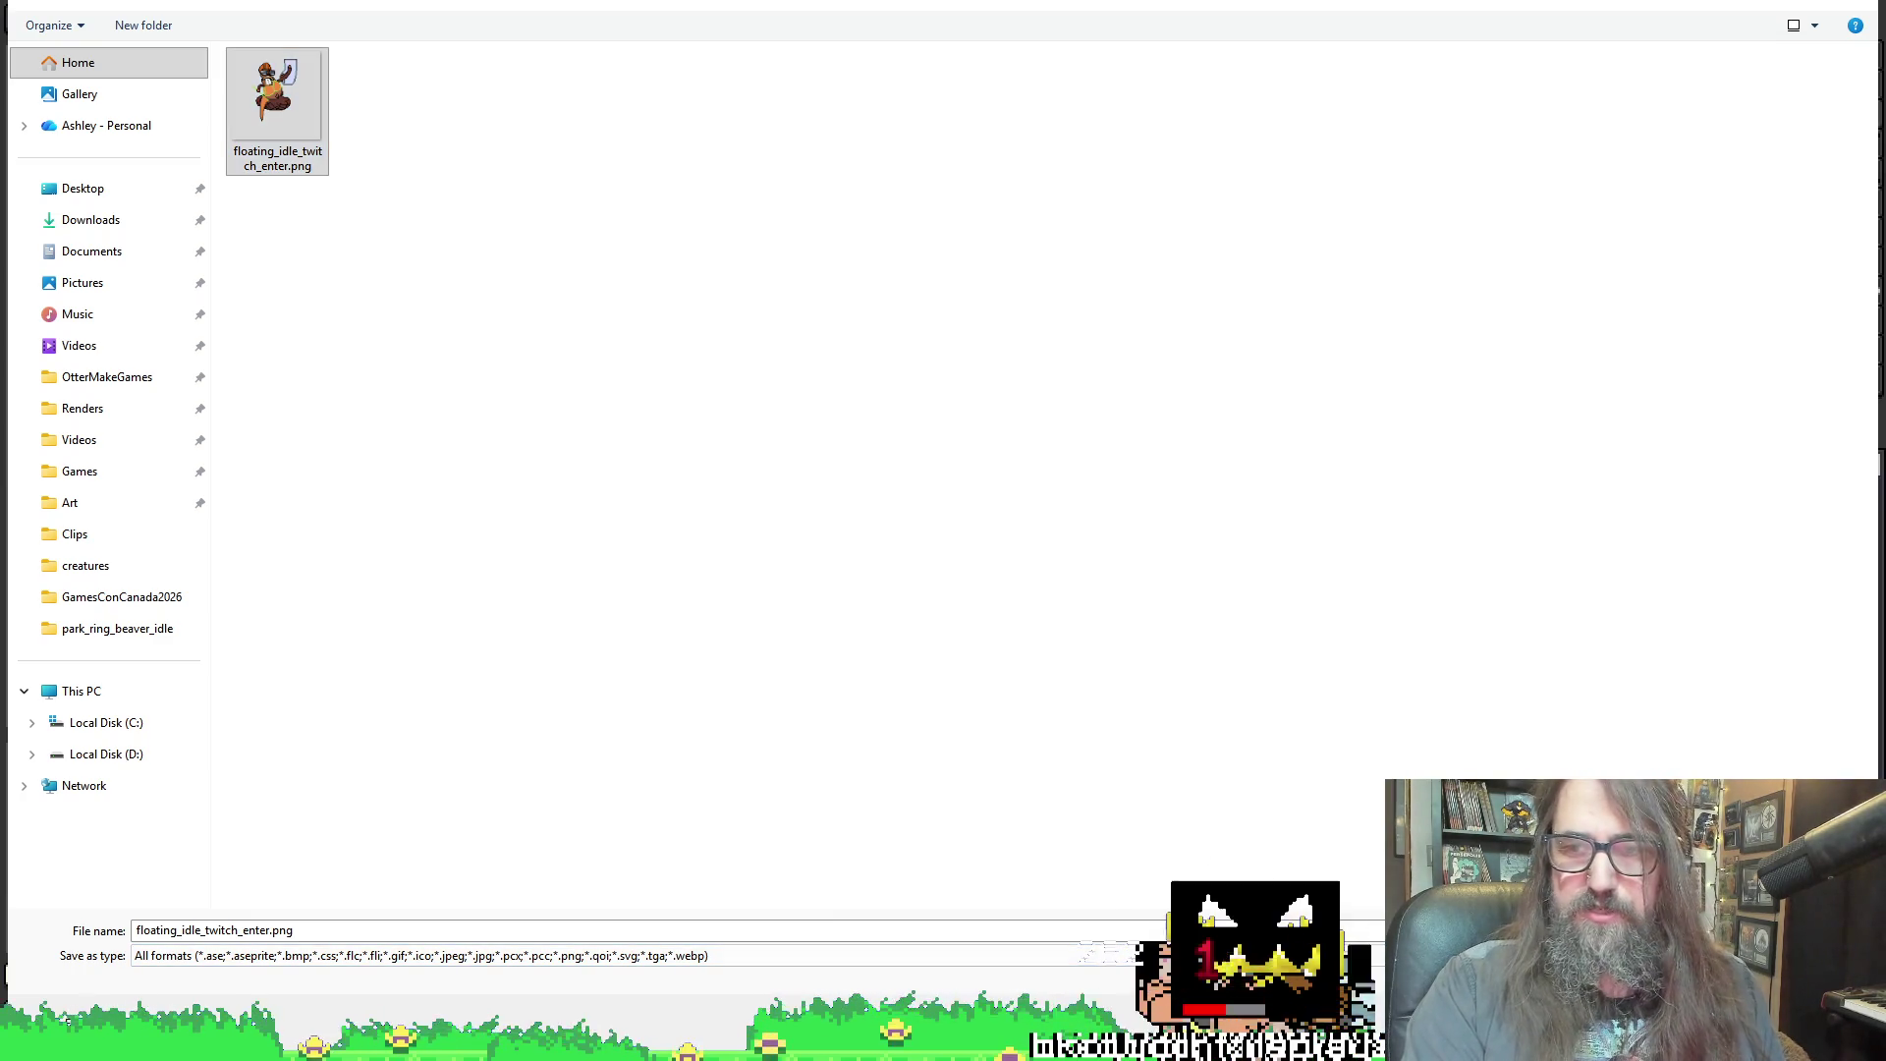
pyautogui.press('Return')
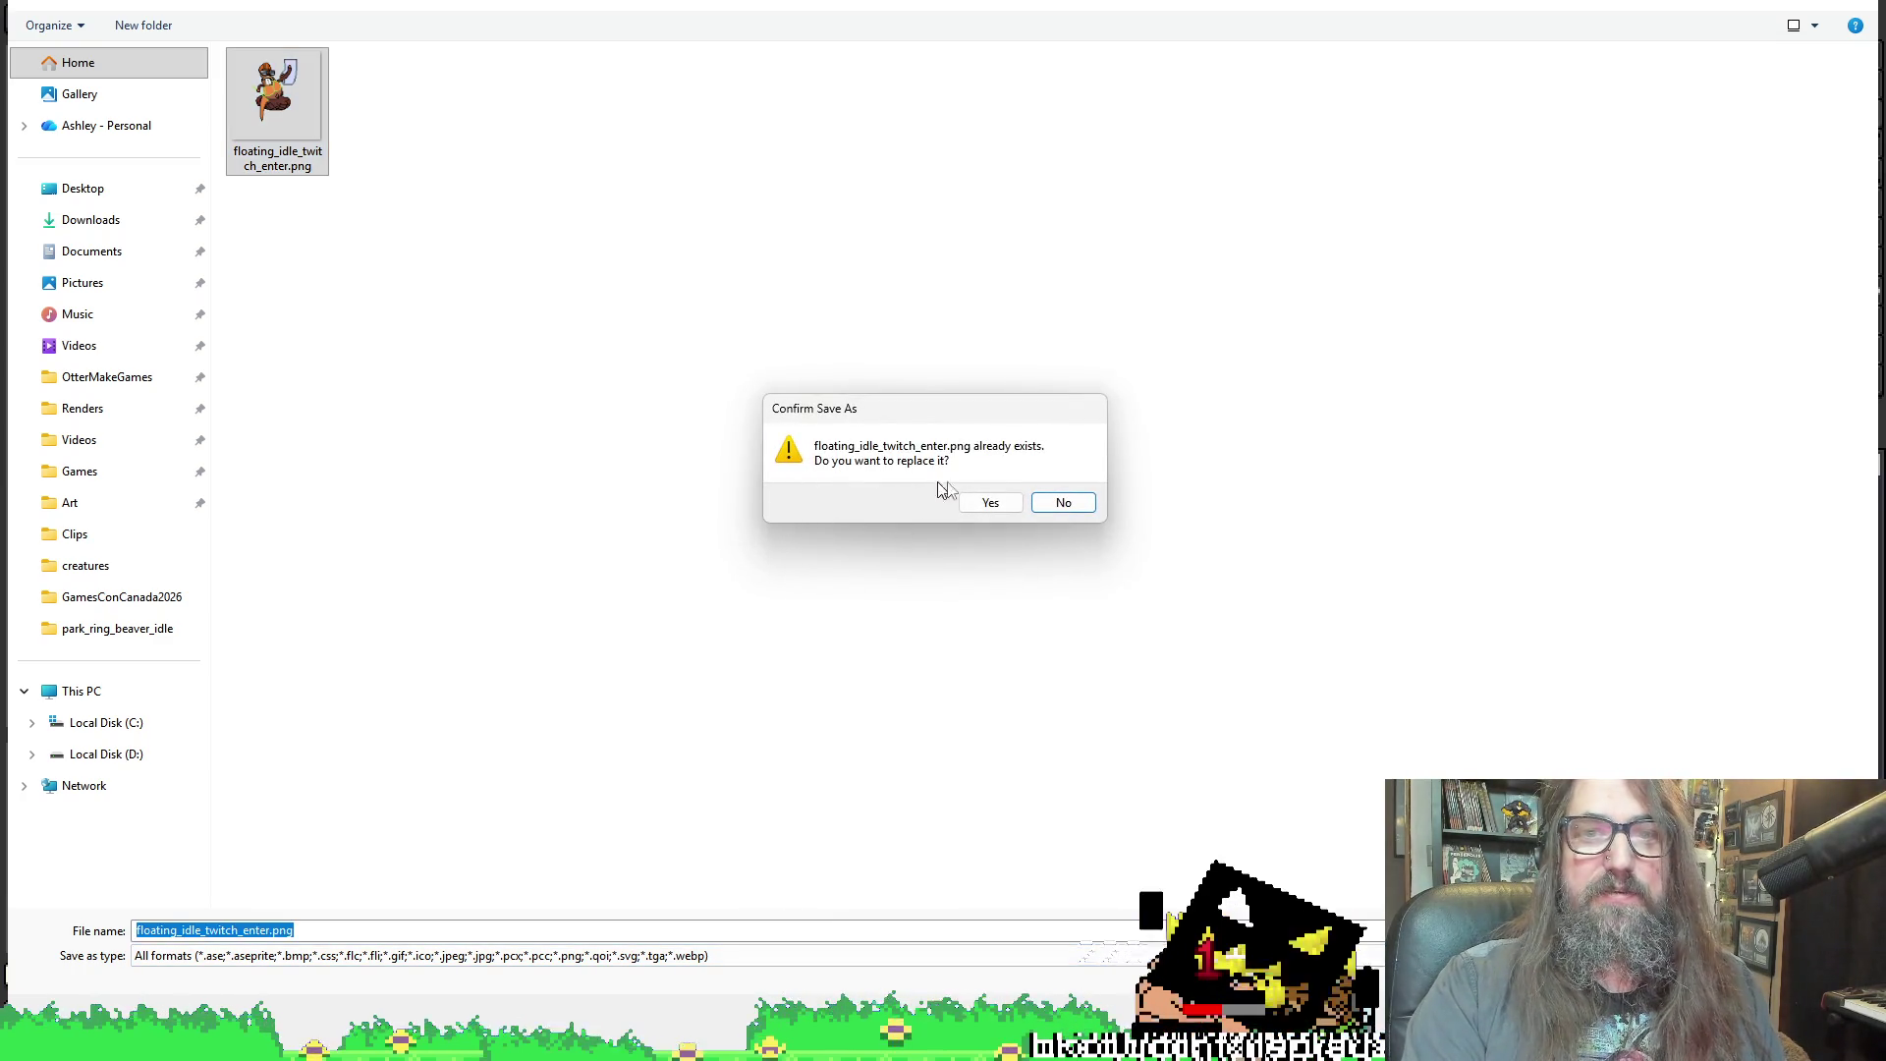
pyautogui.click(989, 502)
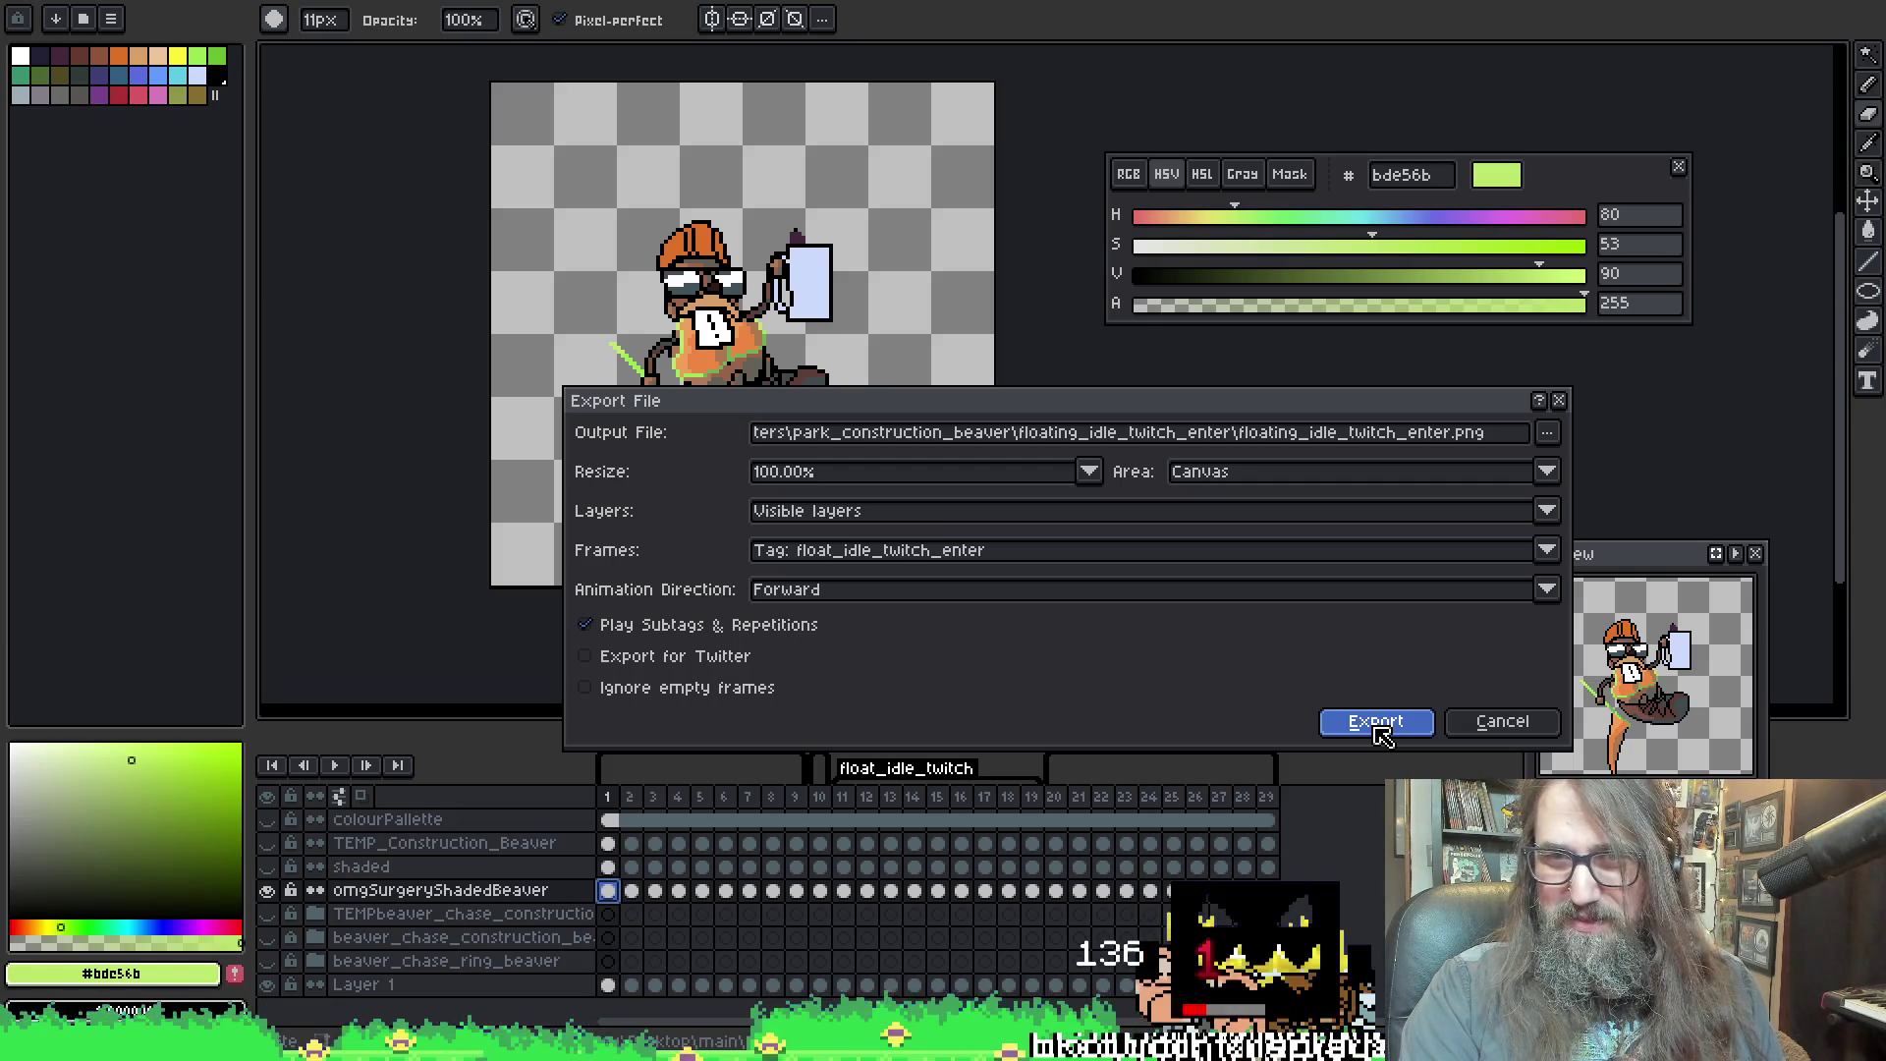
pyautogui.click(1376, 724)
pyautogui.hotkey('ctrl', 'alt', 'shift', 's')
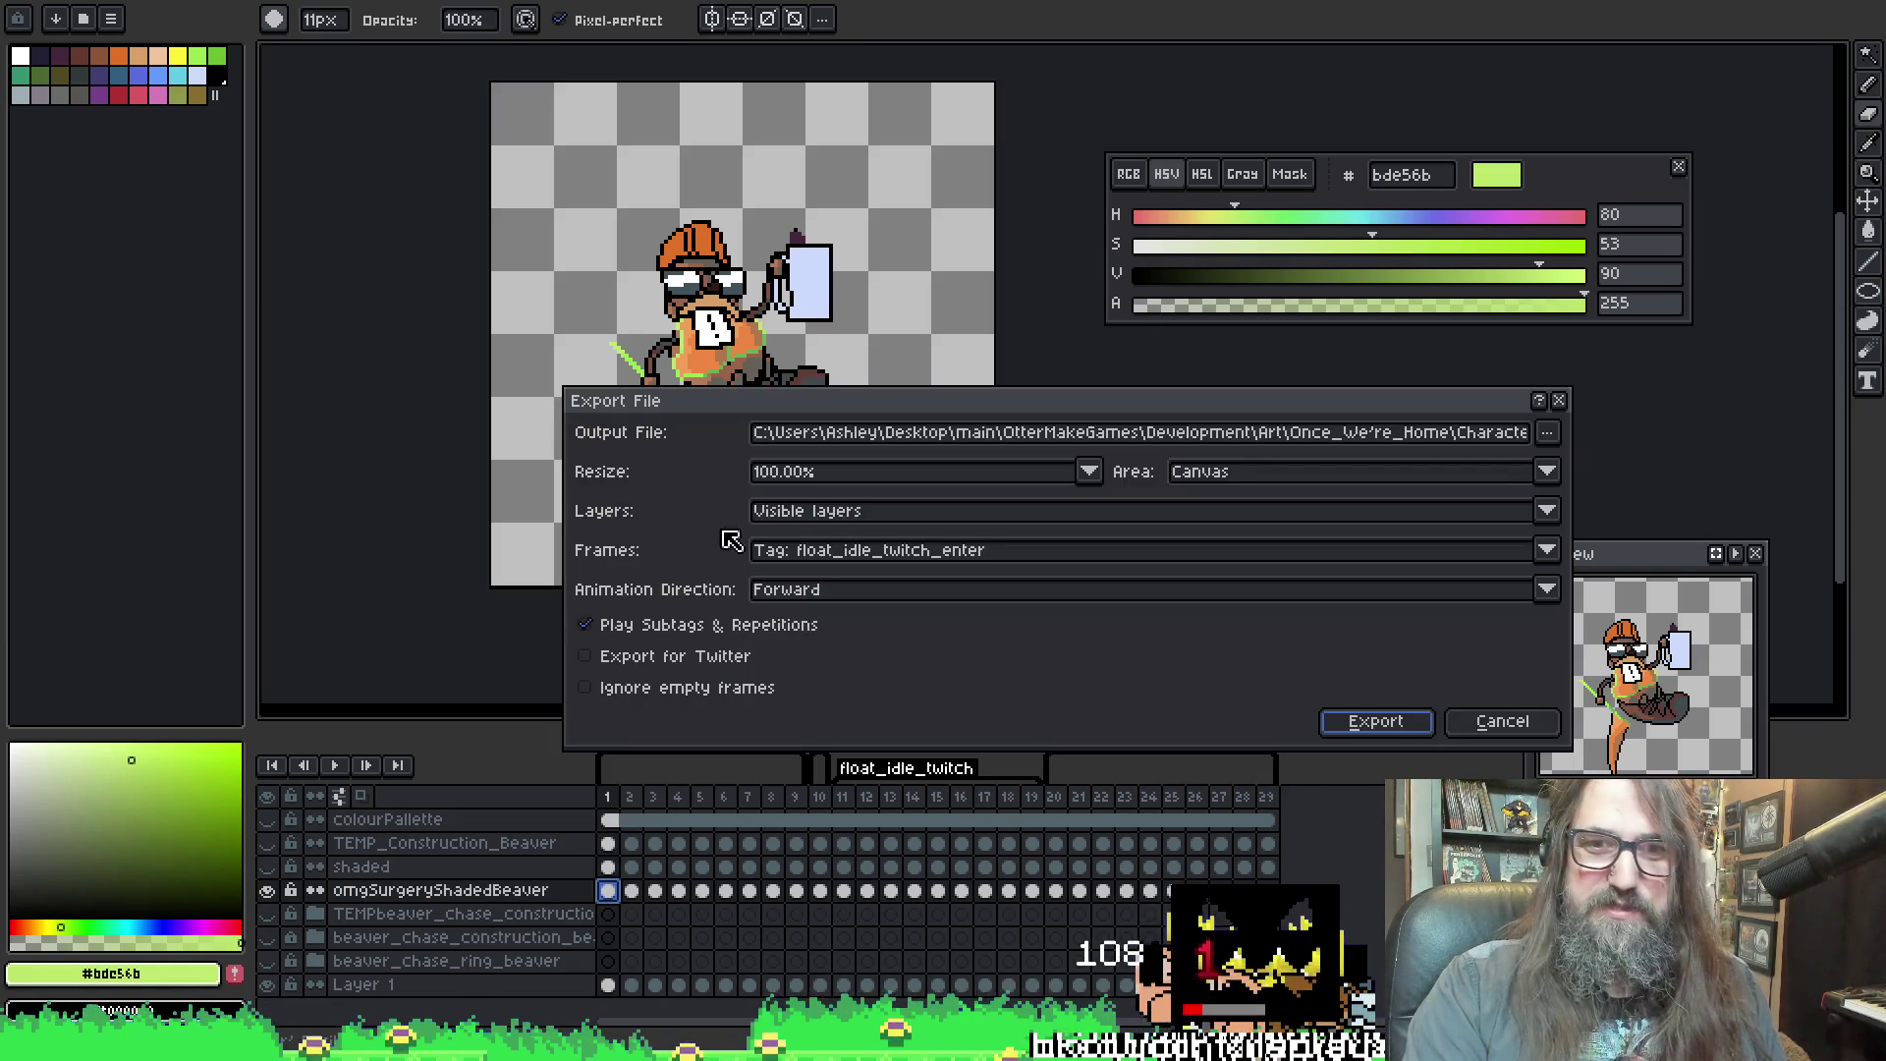
# Set the exported frames to the float_idle_twitch tag
pyautogui.click(811, 560)
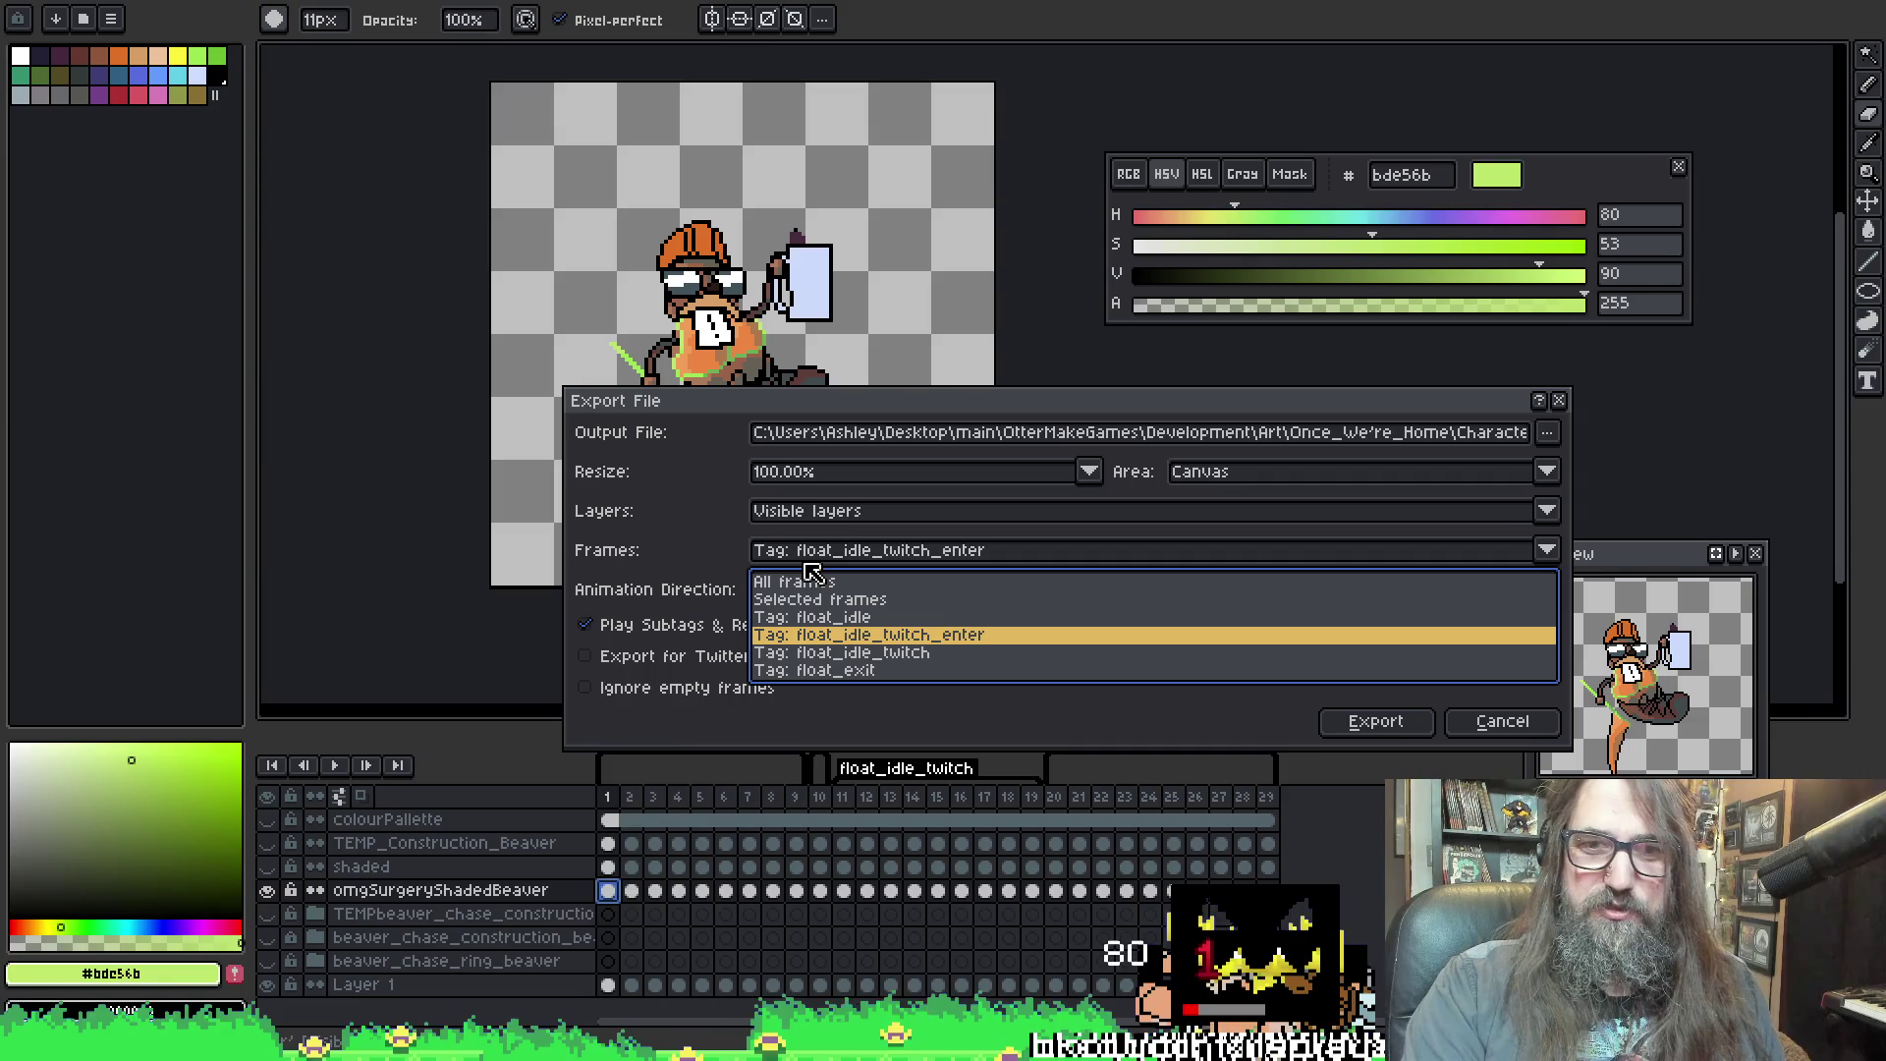
pyautogui.click(803, 652)
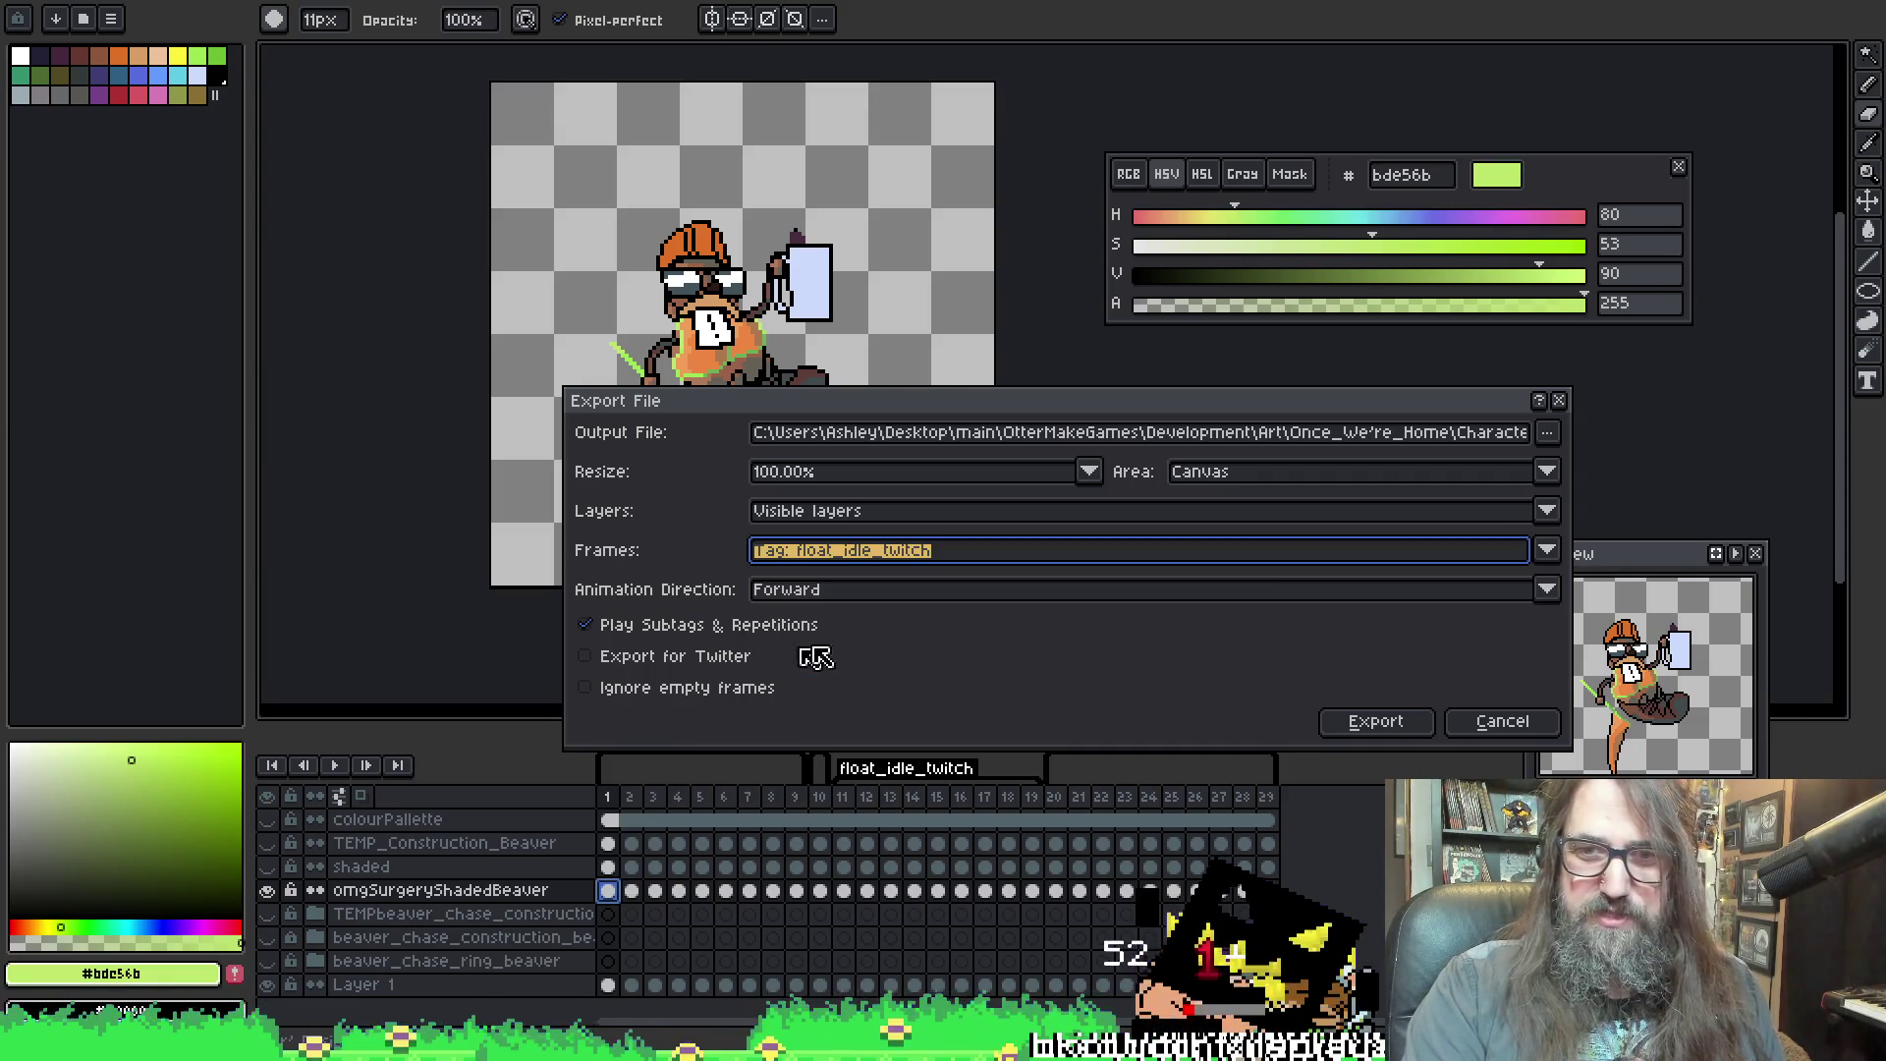
pyautogui.click(1550, 434)
pyautogui.click(1456, 394)
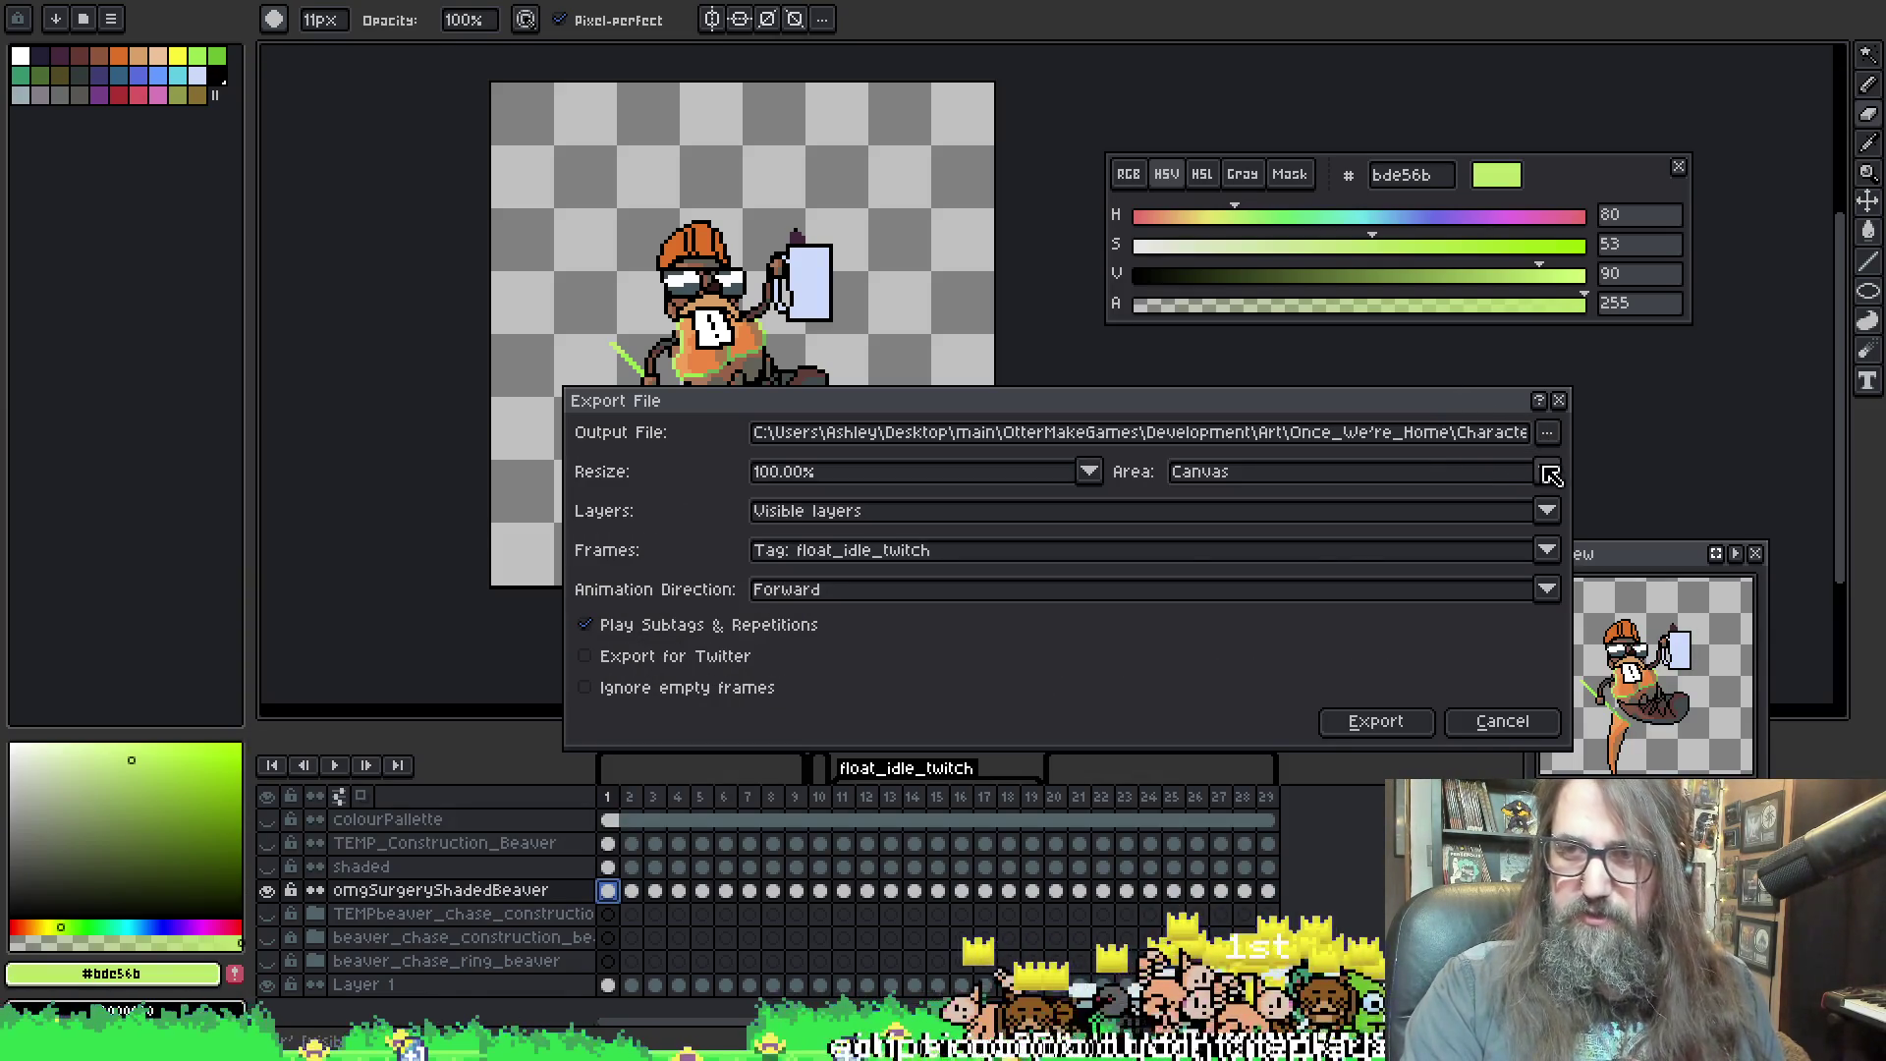
pyautogui.click(1547, 433)
# Output to floating_idle_twitch1.png in the floating_idle_twitch folder, accept the overwrite, and export
pyautogui.click(308, 459)
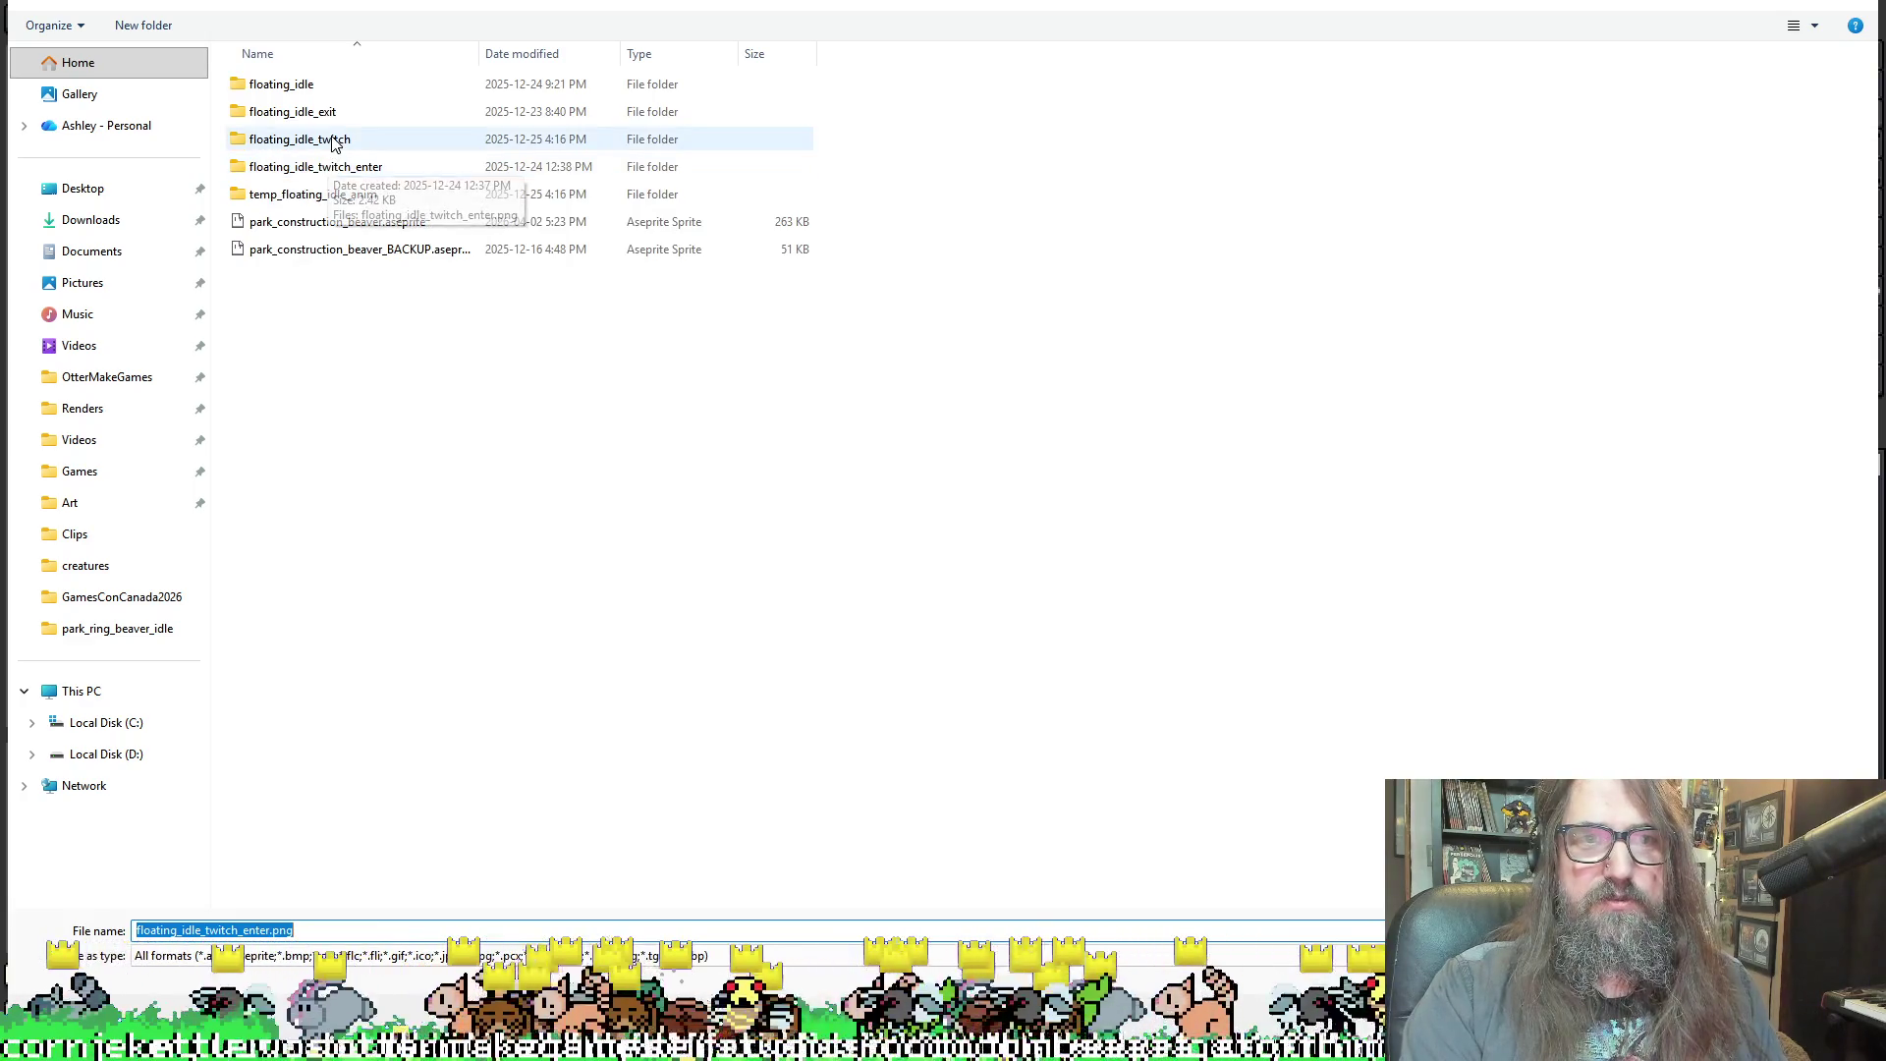
pyautogui.doubleClick(311, 139)
pyautogui.click(295, 108)
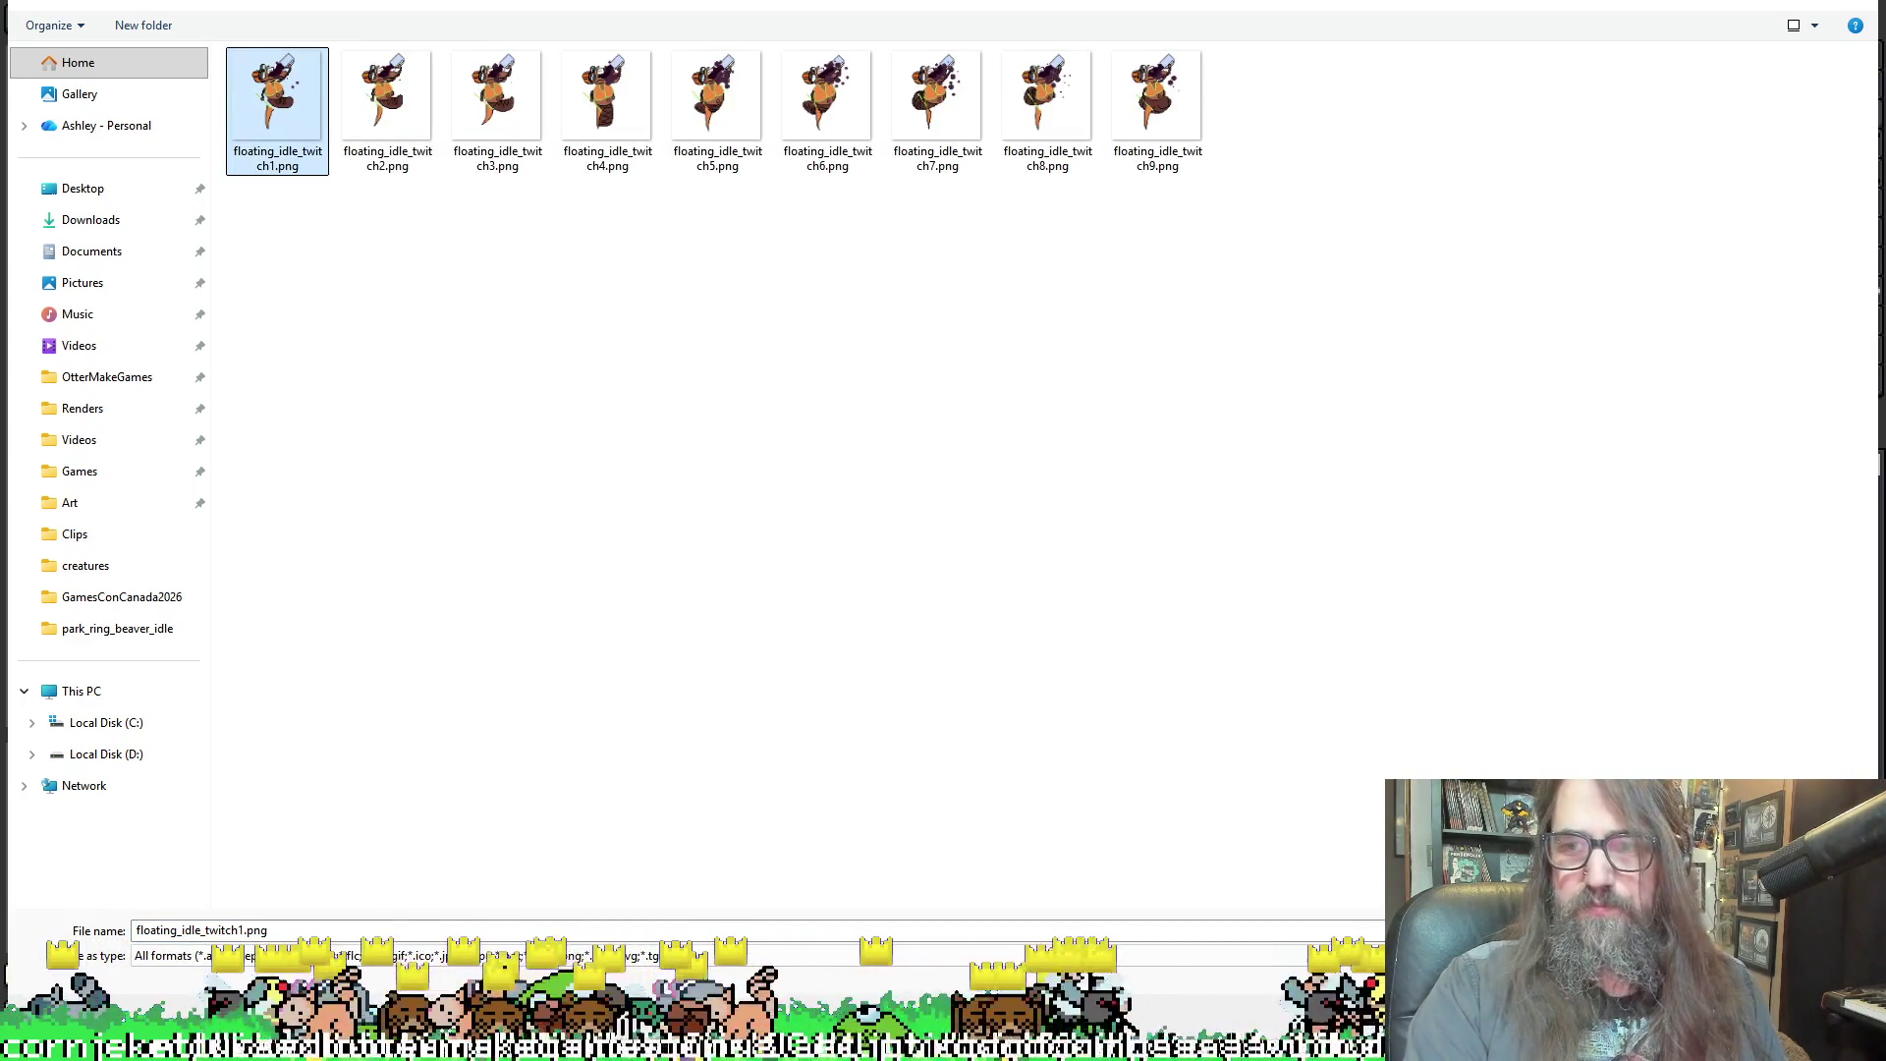
pyautogui.press('Return')
pyautogui.click(1016, 505)
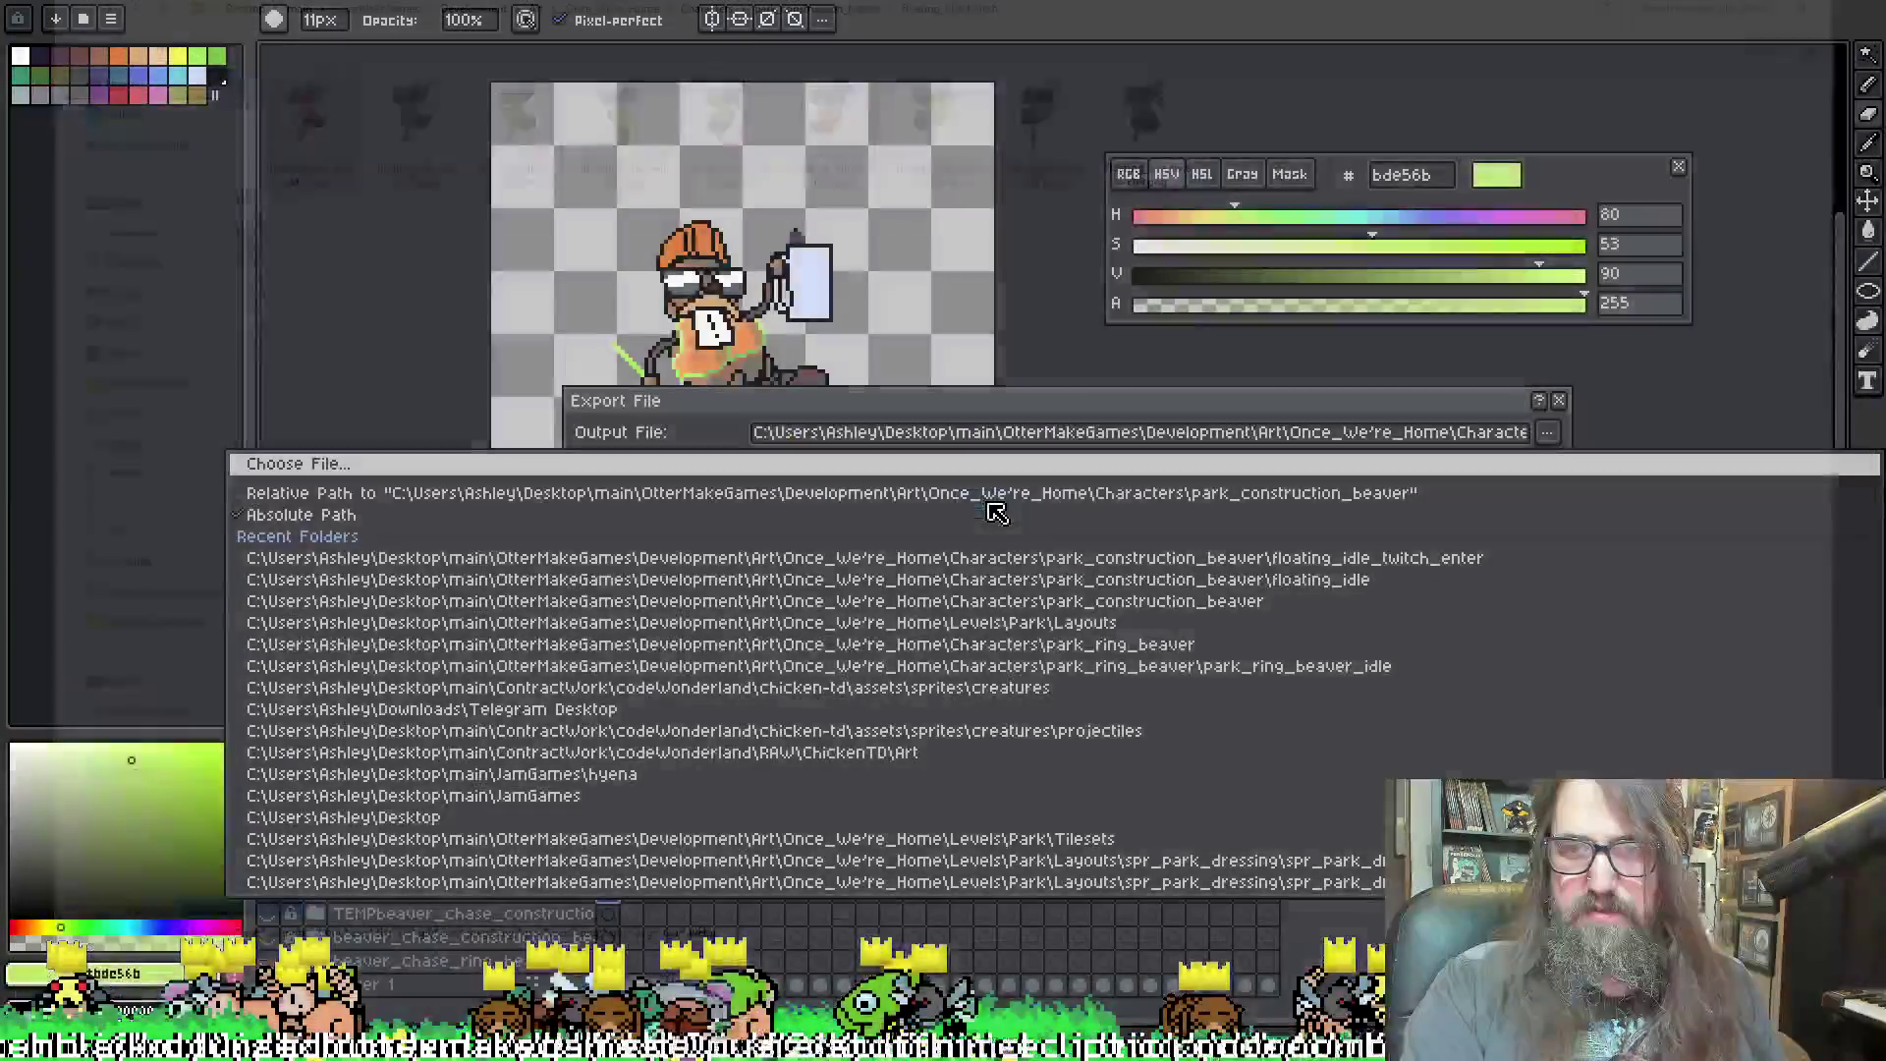
pyautogui.click(1375, 721)
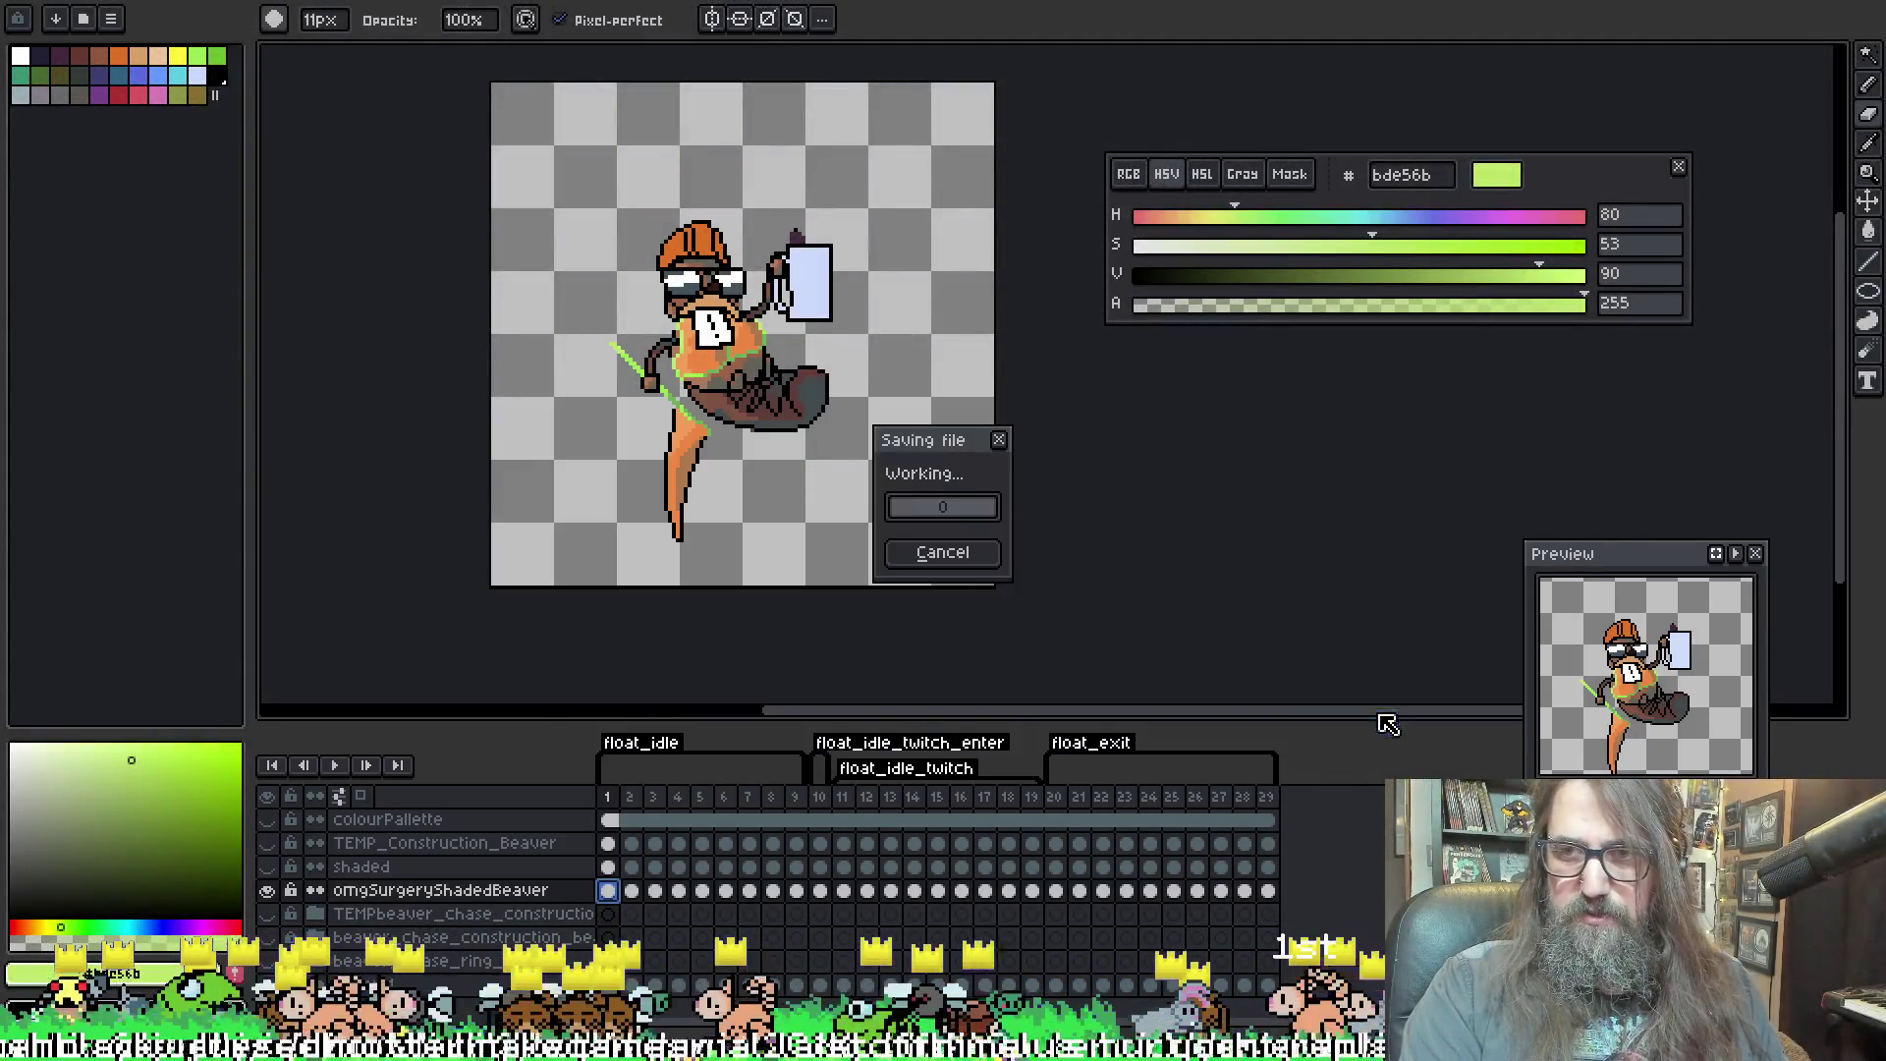
pyautogui.hotkey('ctrl', 'alt', 'shift', 's')
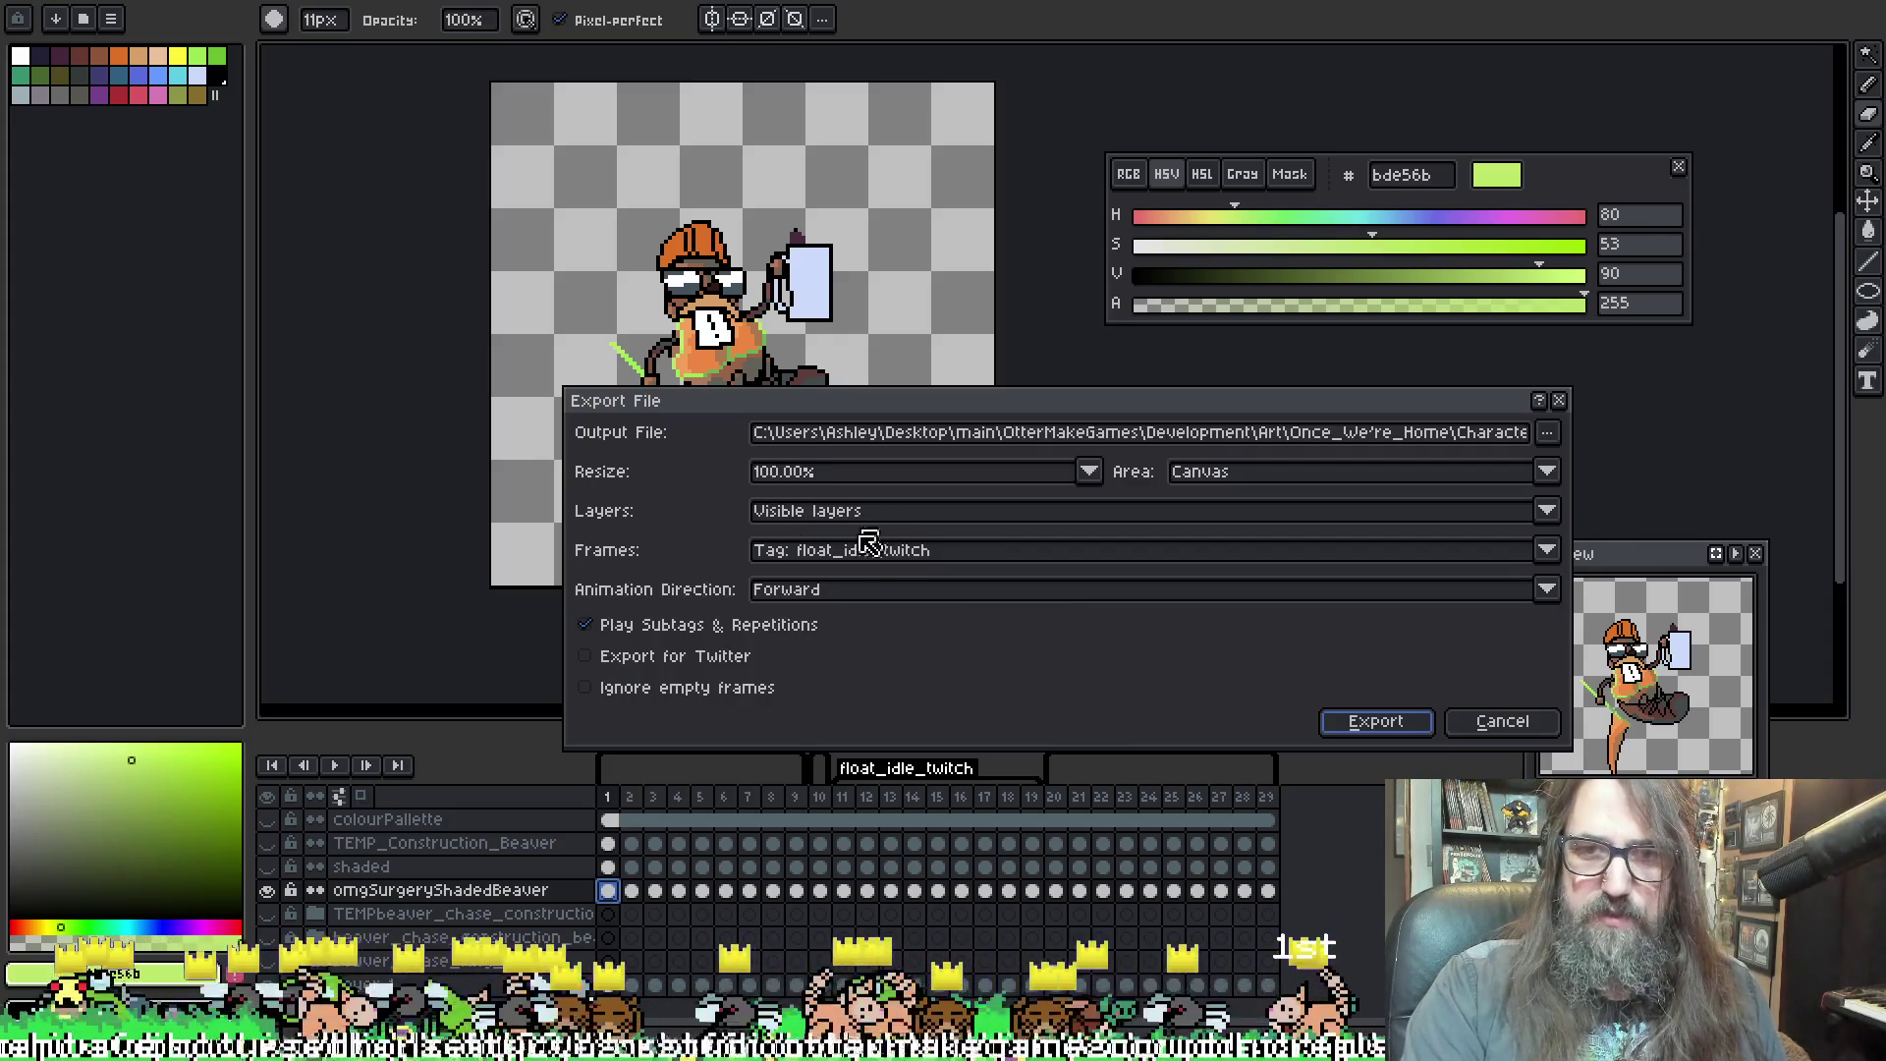
# Export the float_exit tag to park_construction_beaver_floating_exit_01.png in floating_idle_exit, replacing existing files
pyautogui.click(867, 550)
pyautogui.click(869, 671)
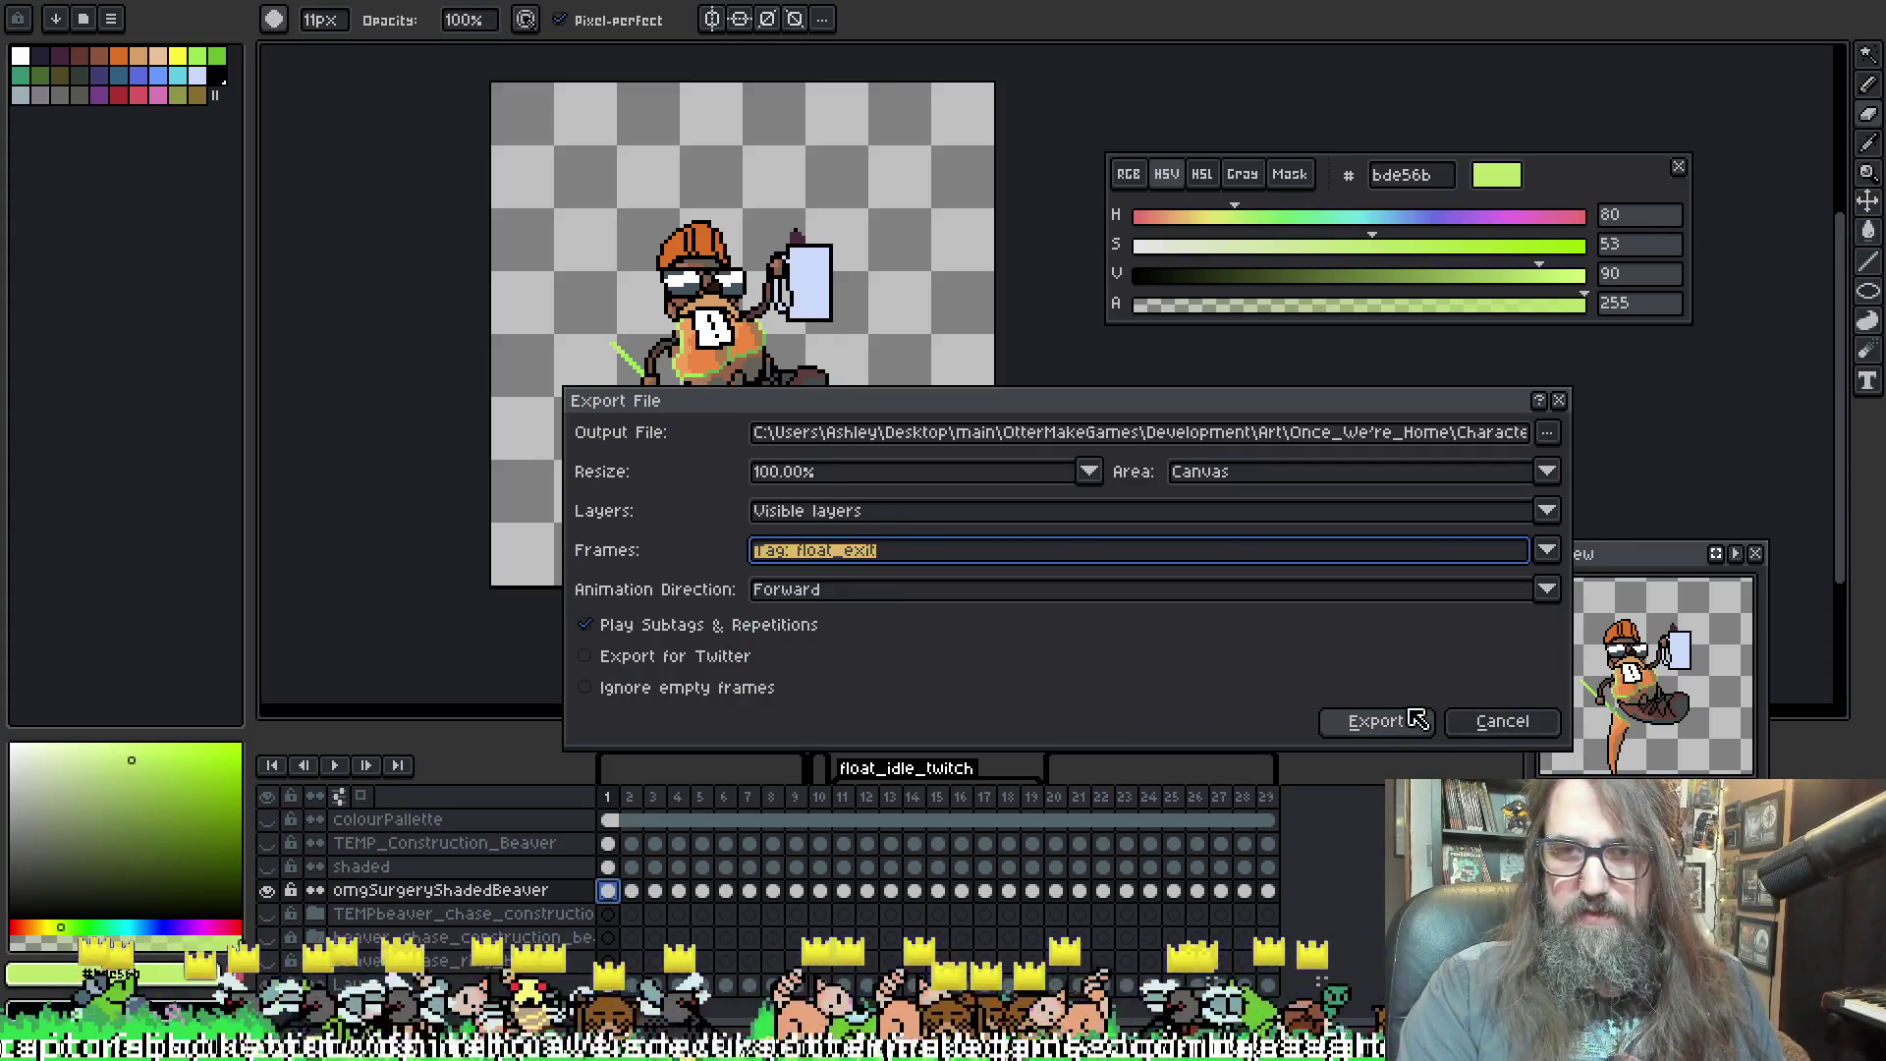
pyautogui.click(1377, 725)
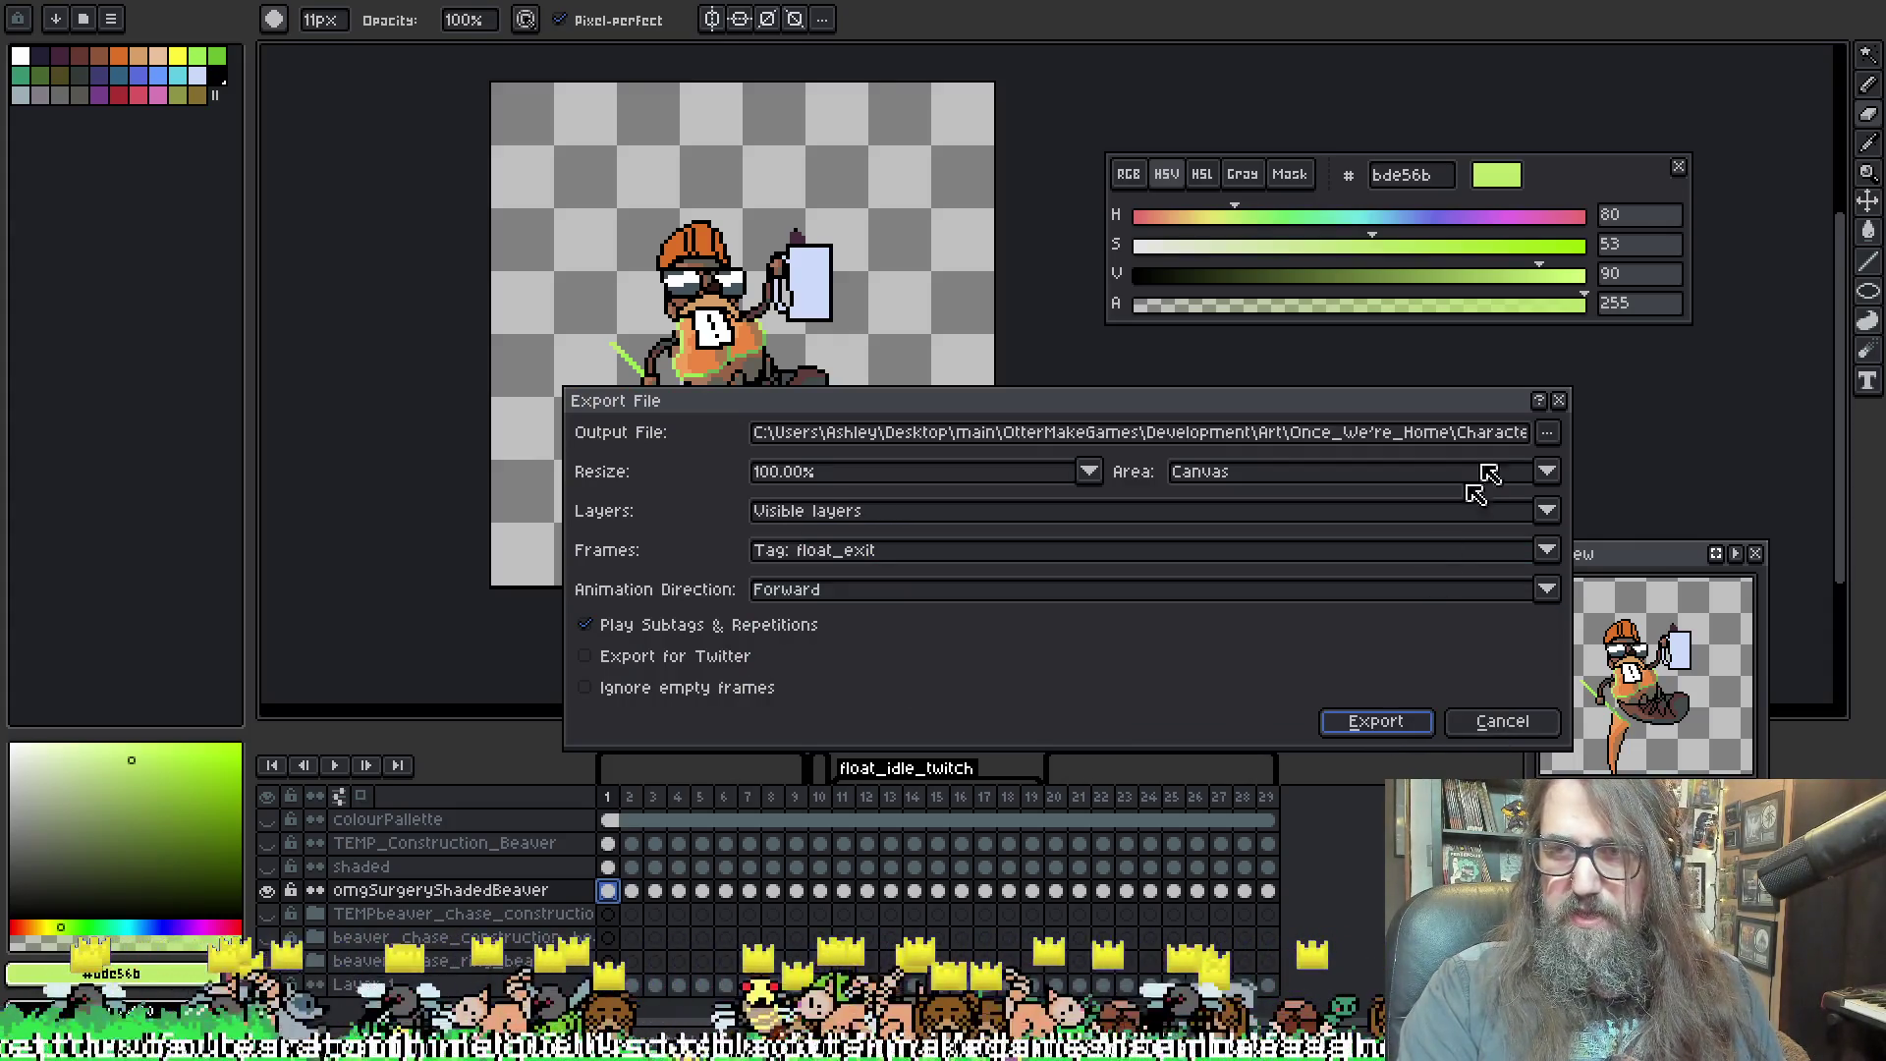
pyautogui.click(1548, 435)
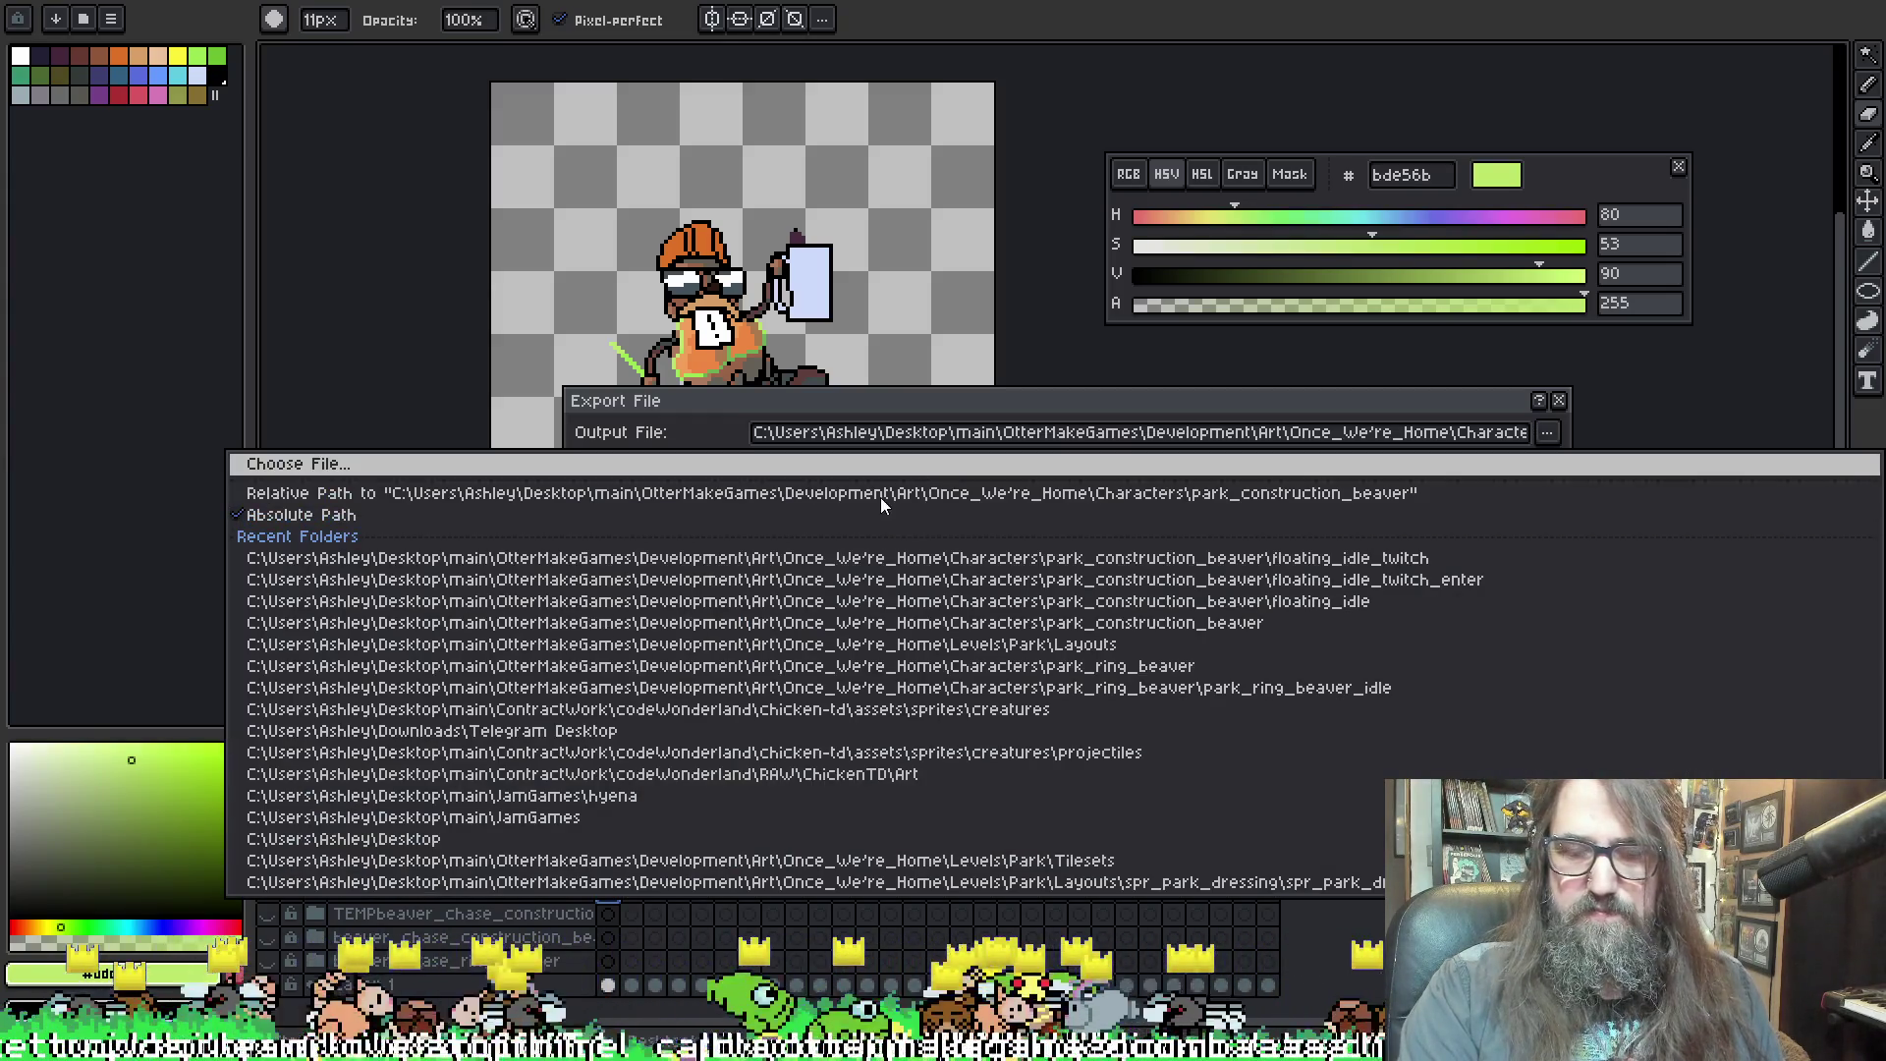
pyautogui.click(882, 463)
pyautogui.click(839, 2)
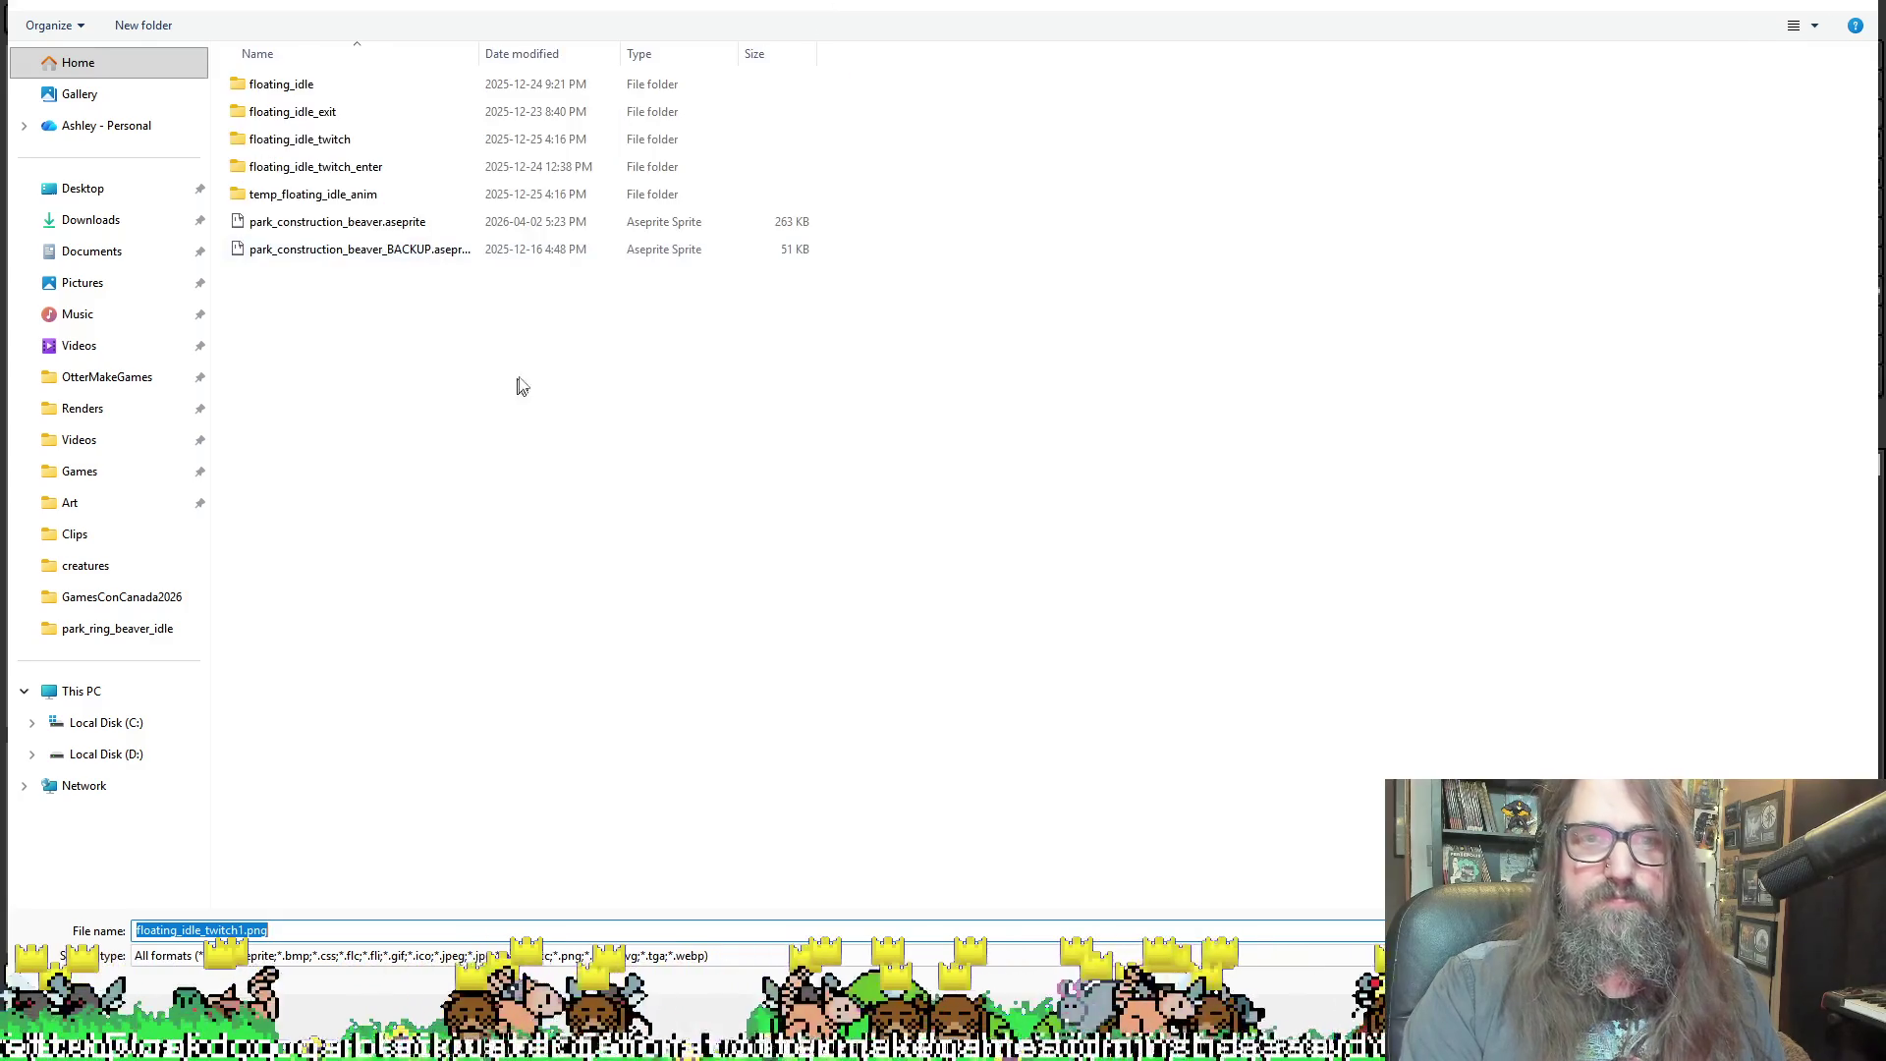
pyautogui.doubleClick(363, 115)
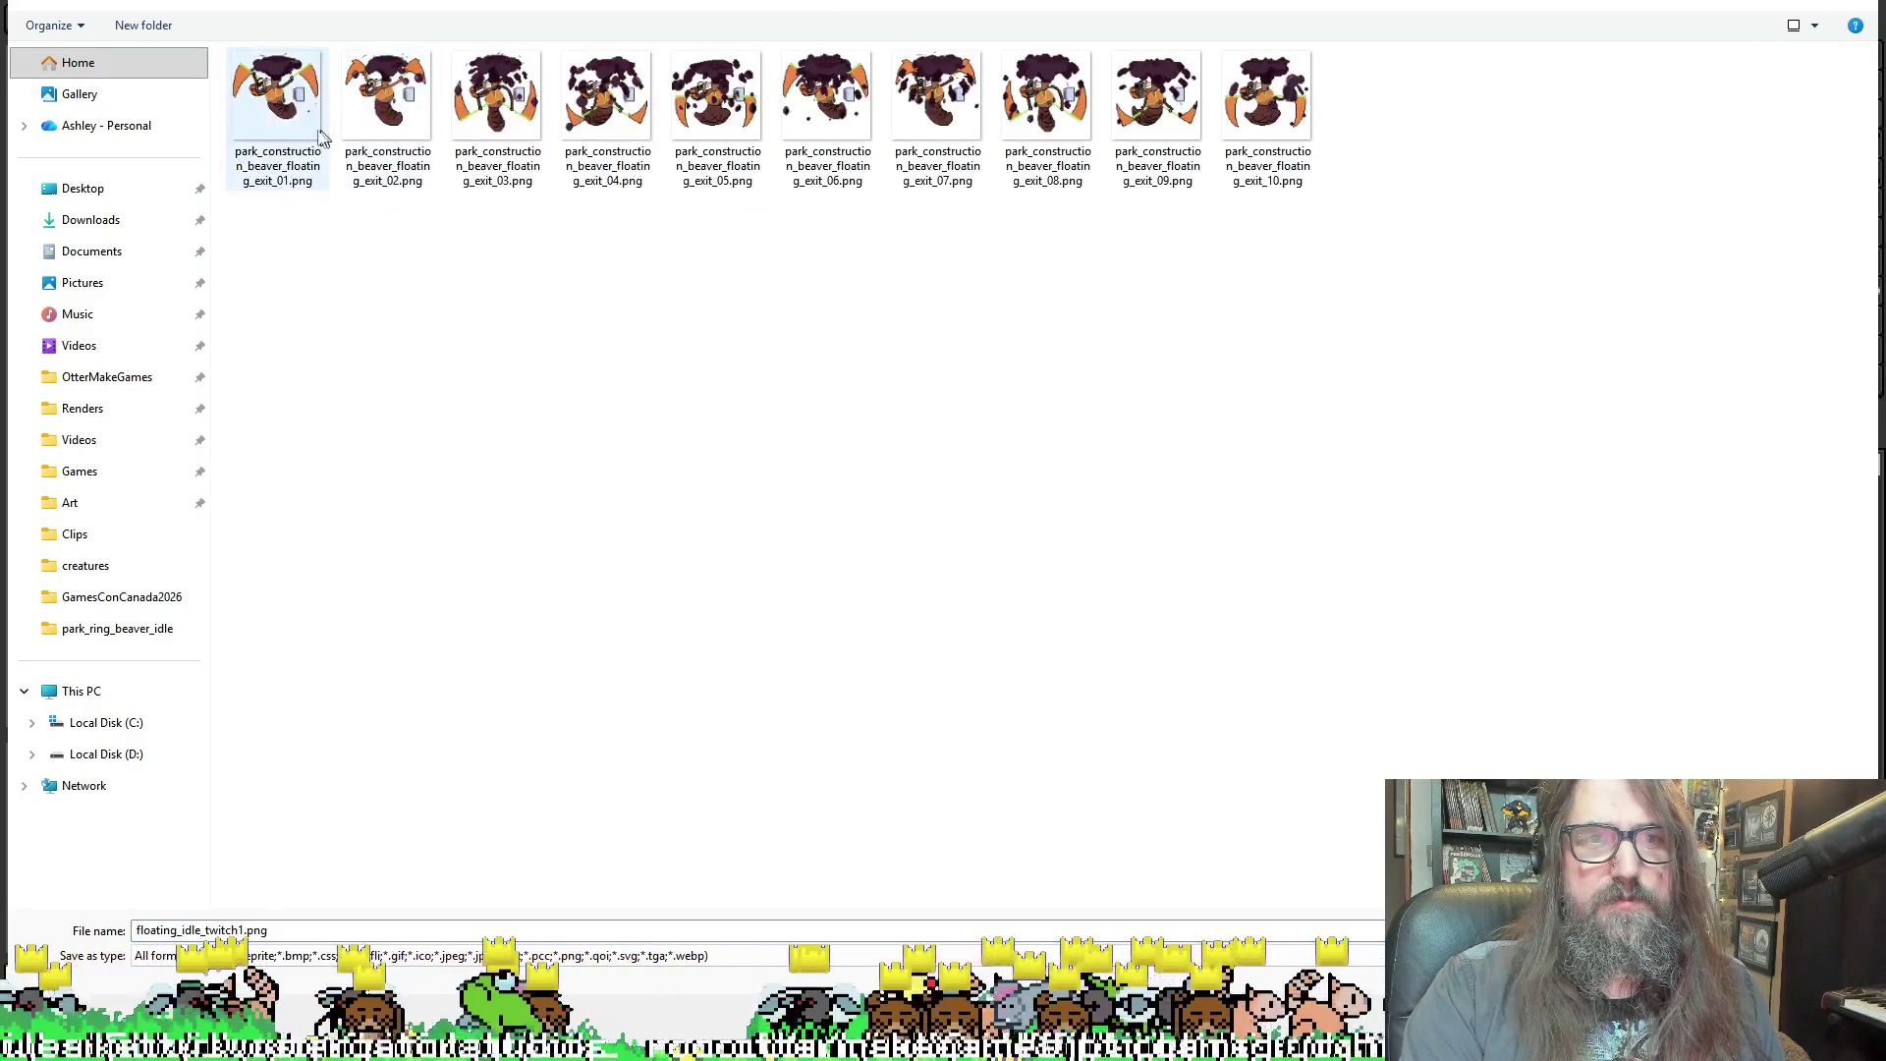
pyautogui.click(299, 96)
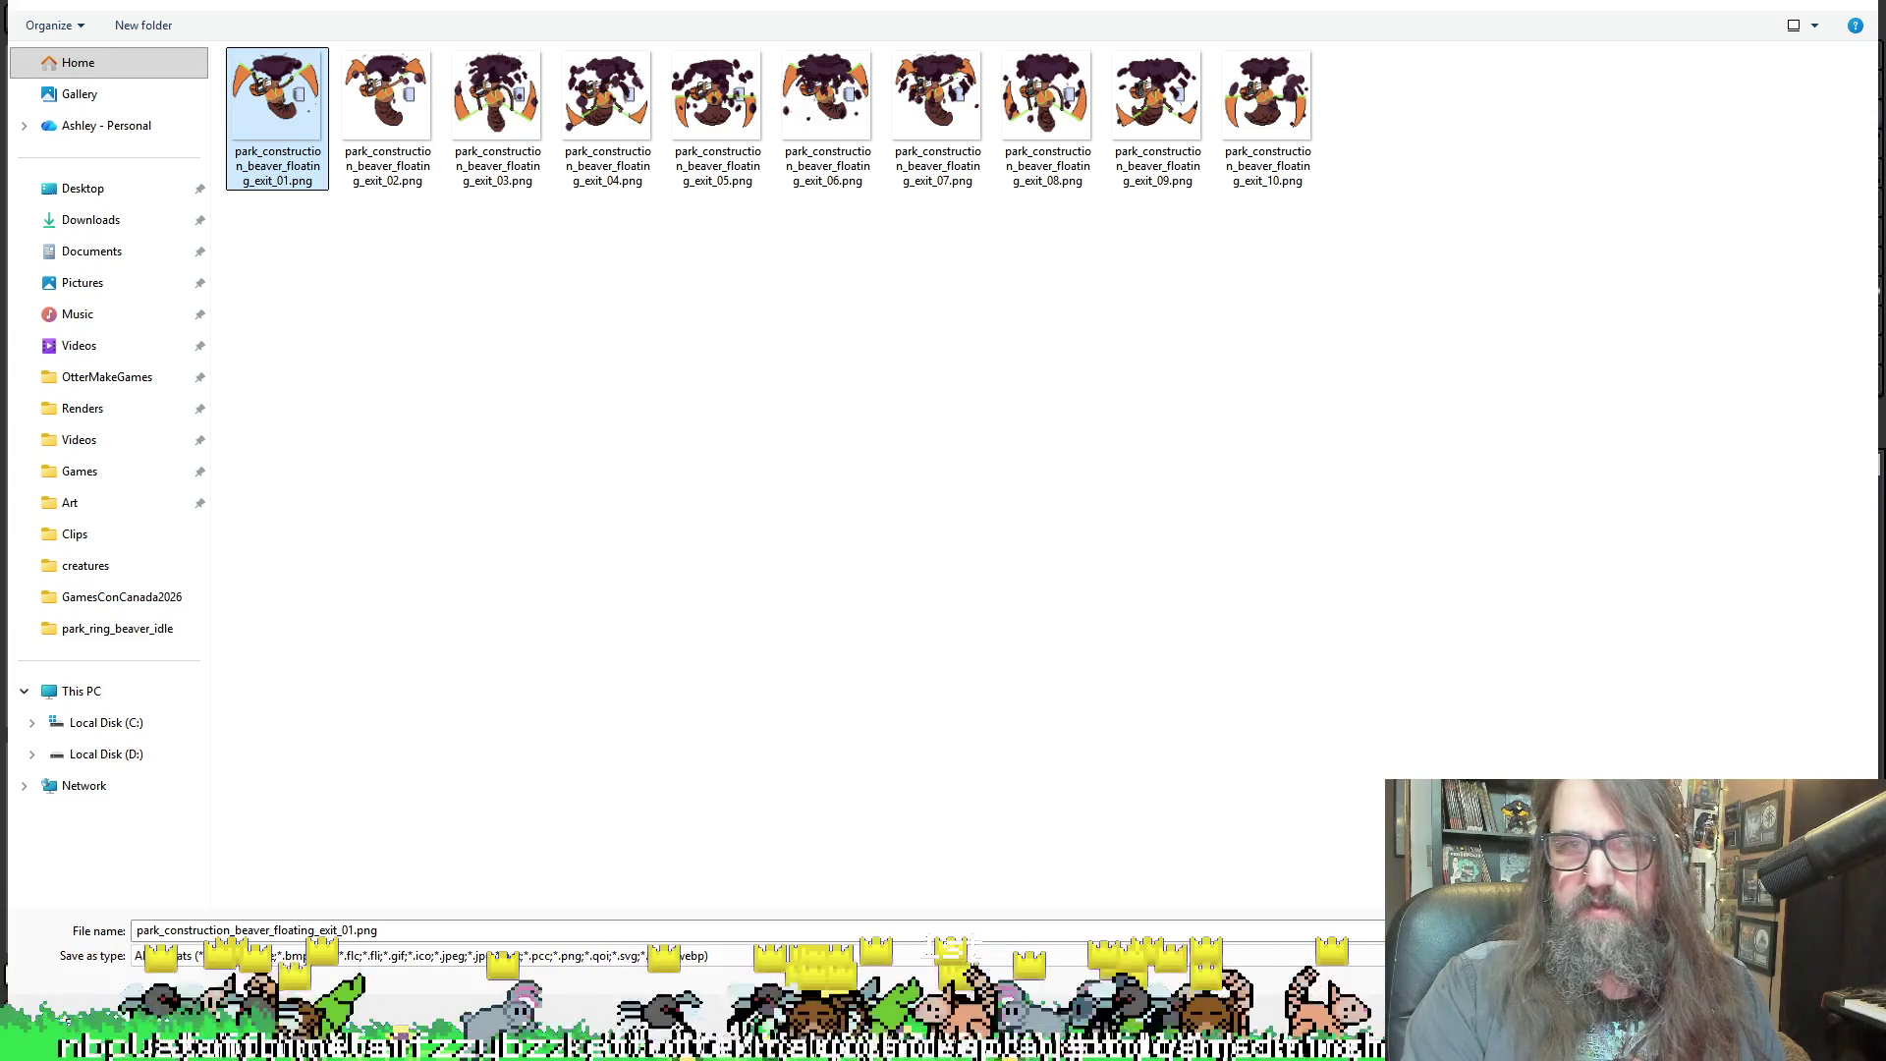
pyautogui.press('Return')
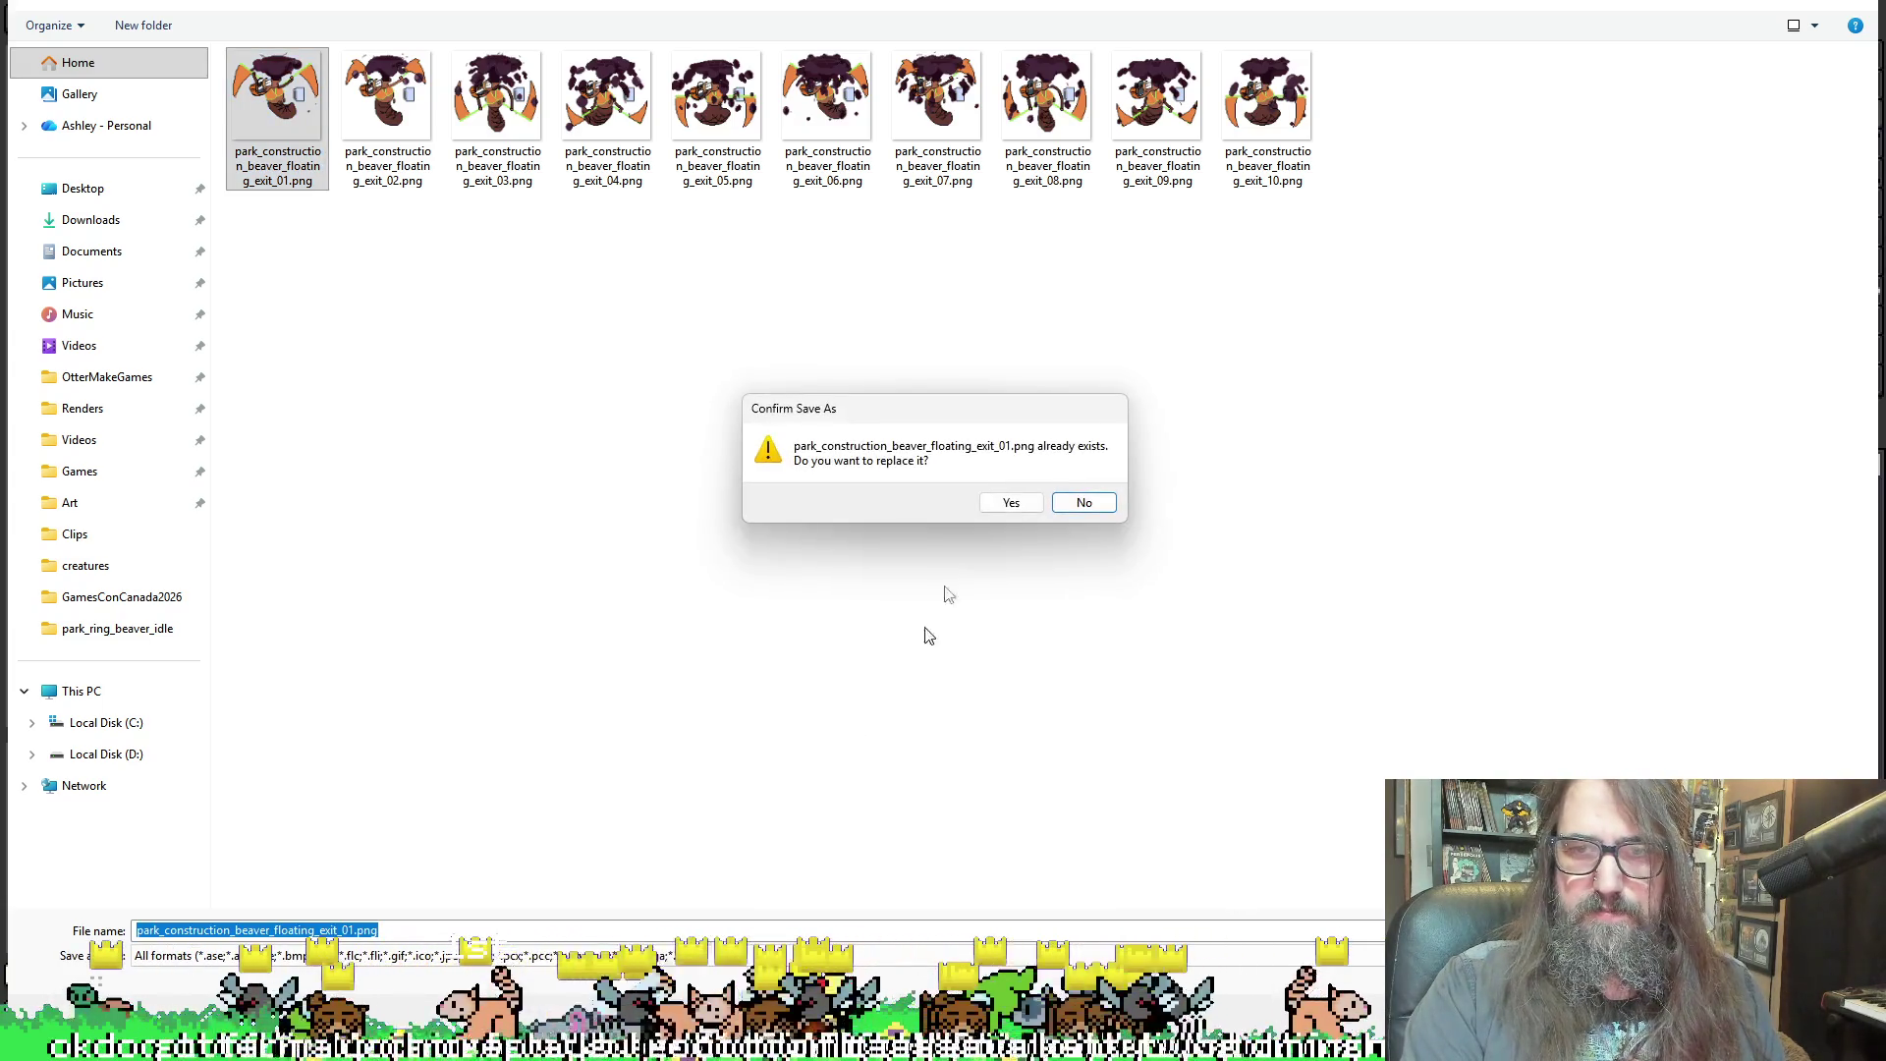
pyautogui.click(1009, 502)
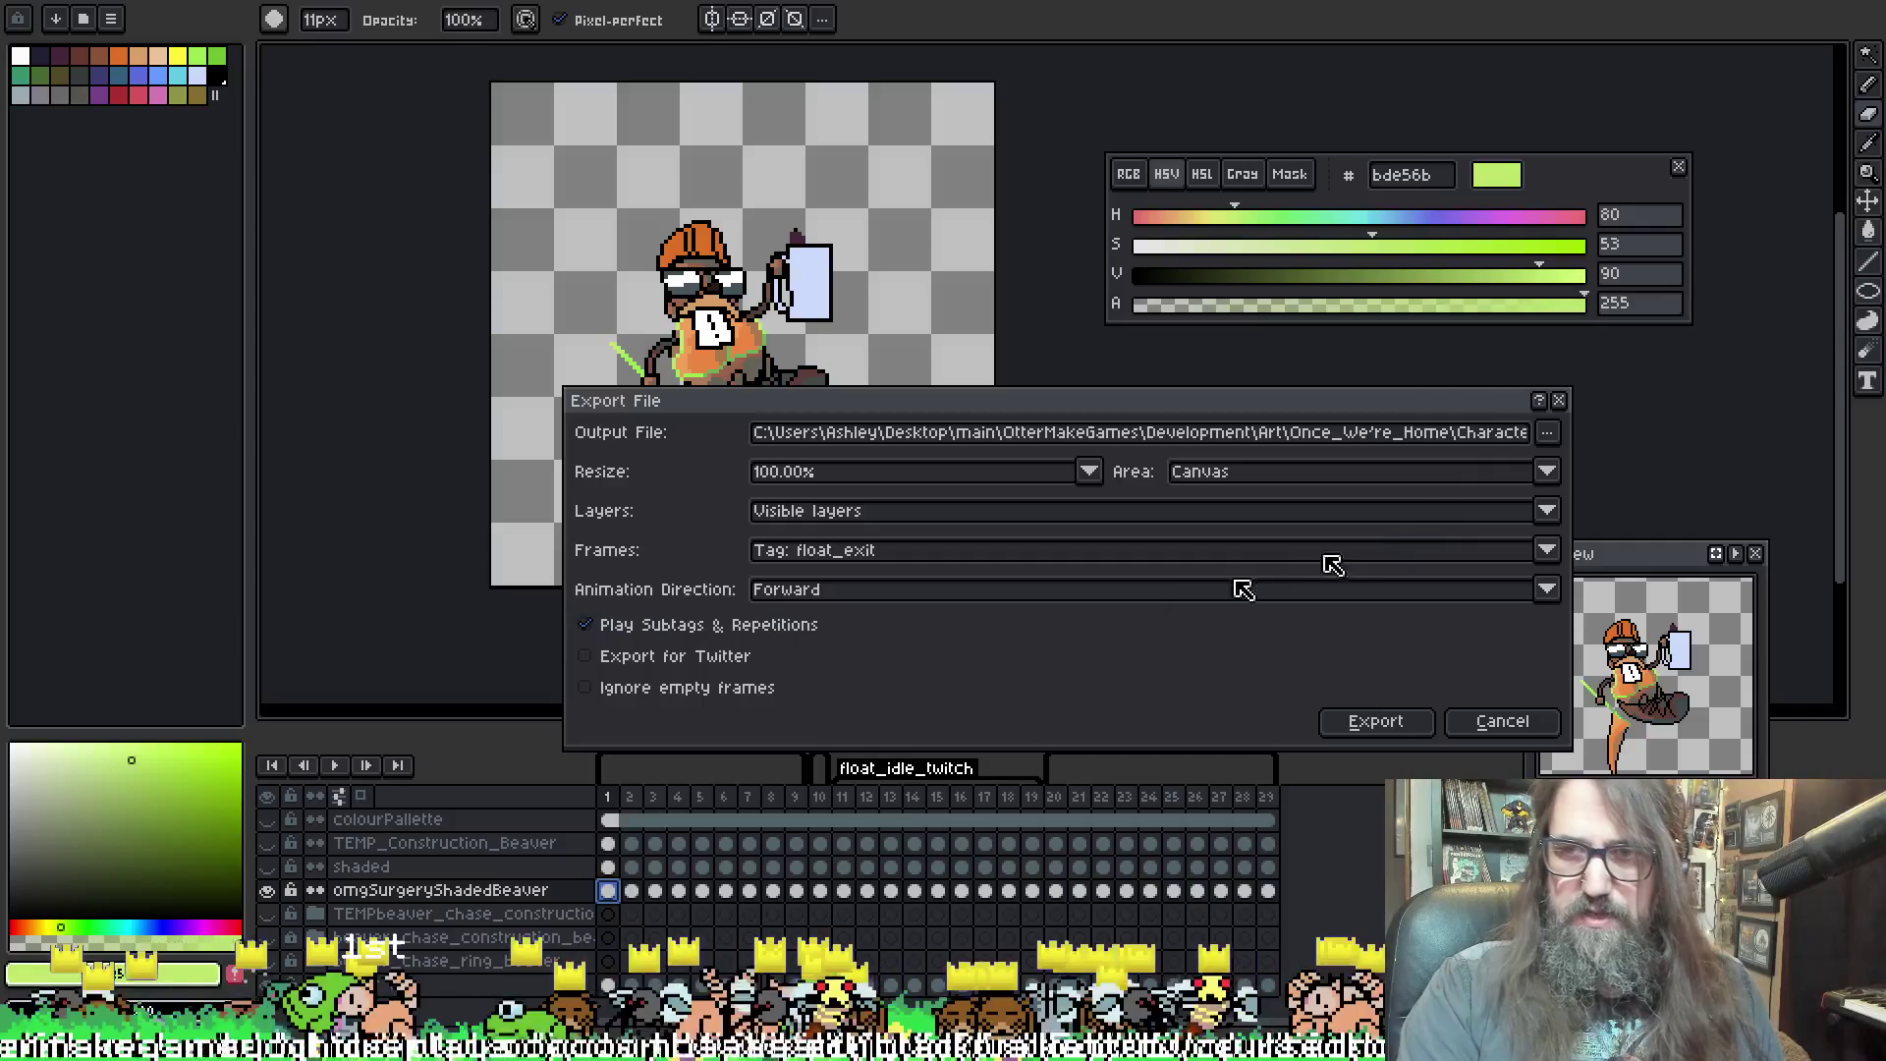
# Check the output file name, export the float_exit frames and return to GameMaker
pyautogui.click(1355, 432)
pyautogui.moveTo(1356, 432); pyautogui.dragTo(1473, 432)
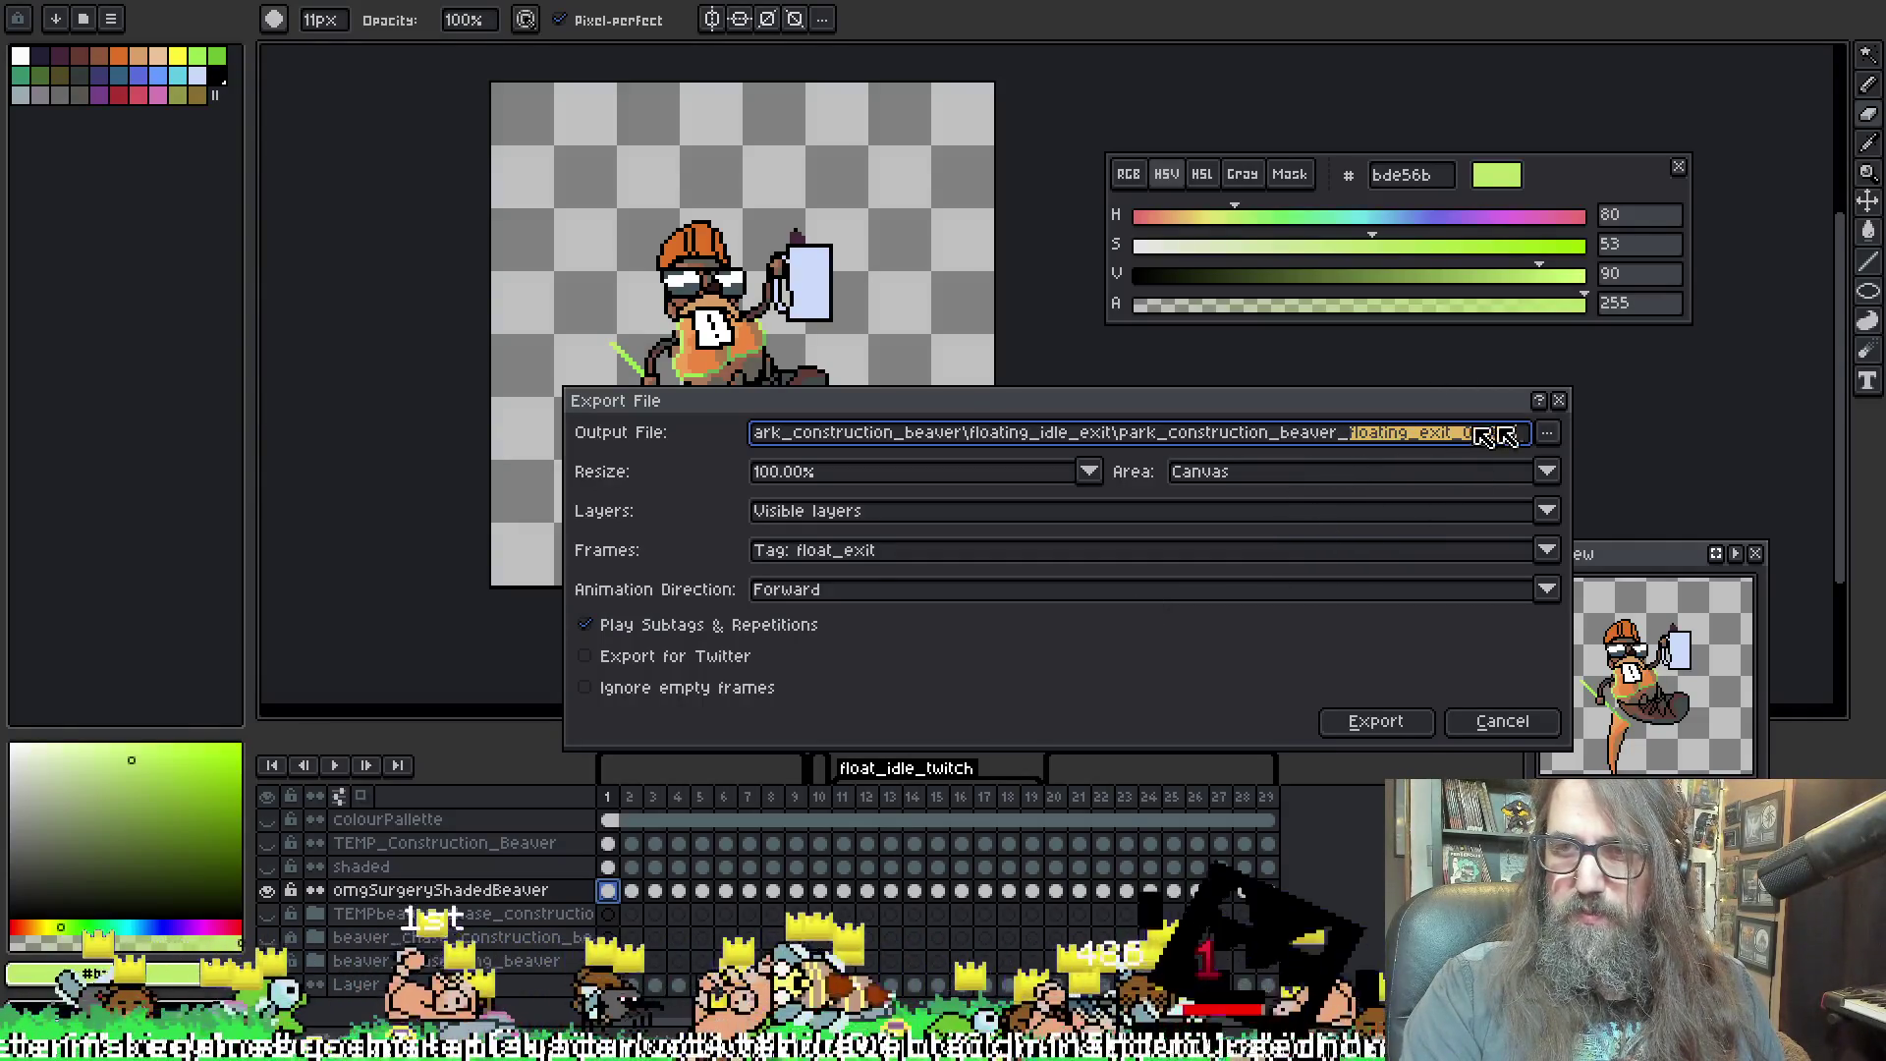
pyautogui.click(1455, 432)
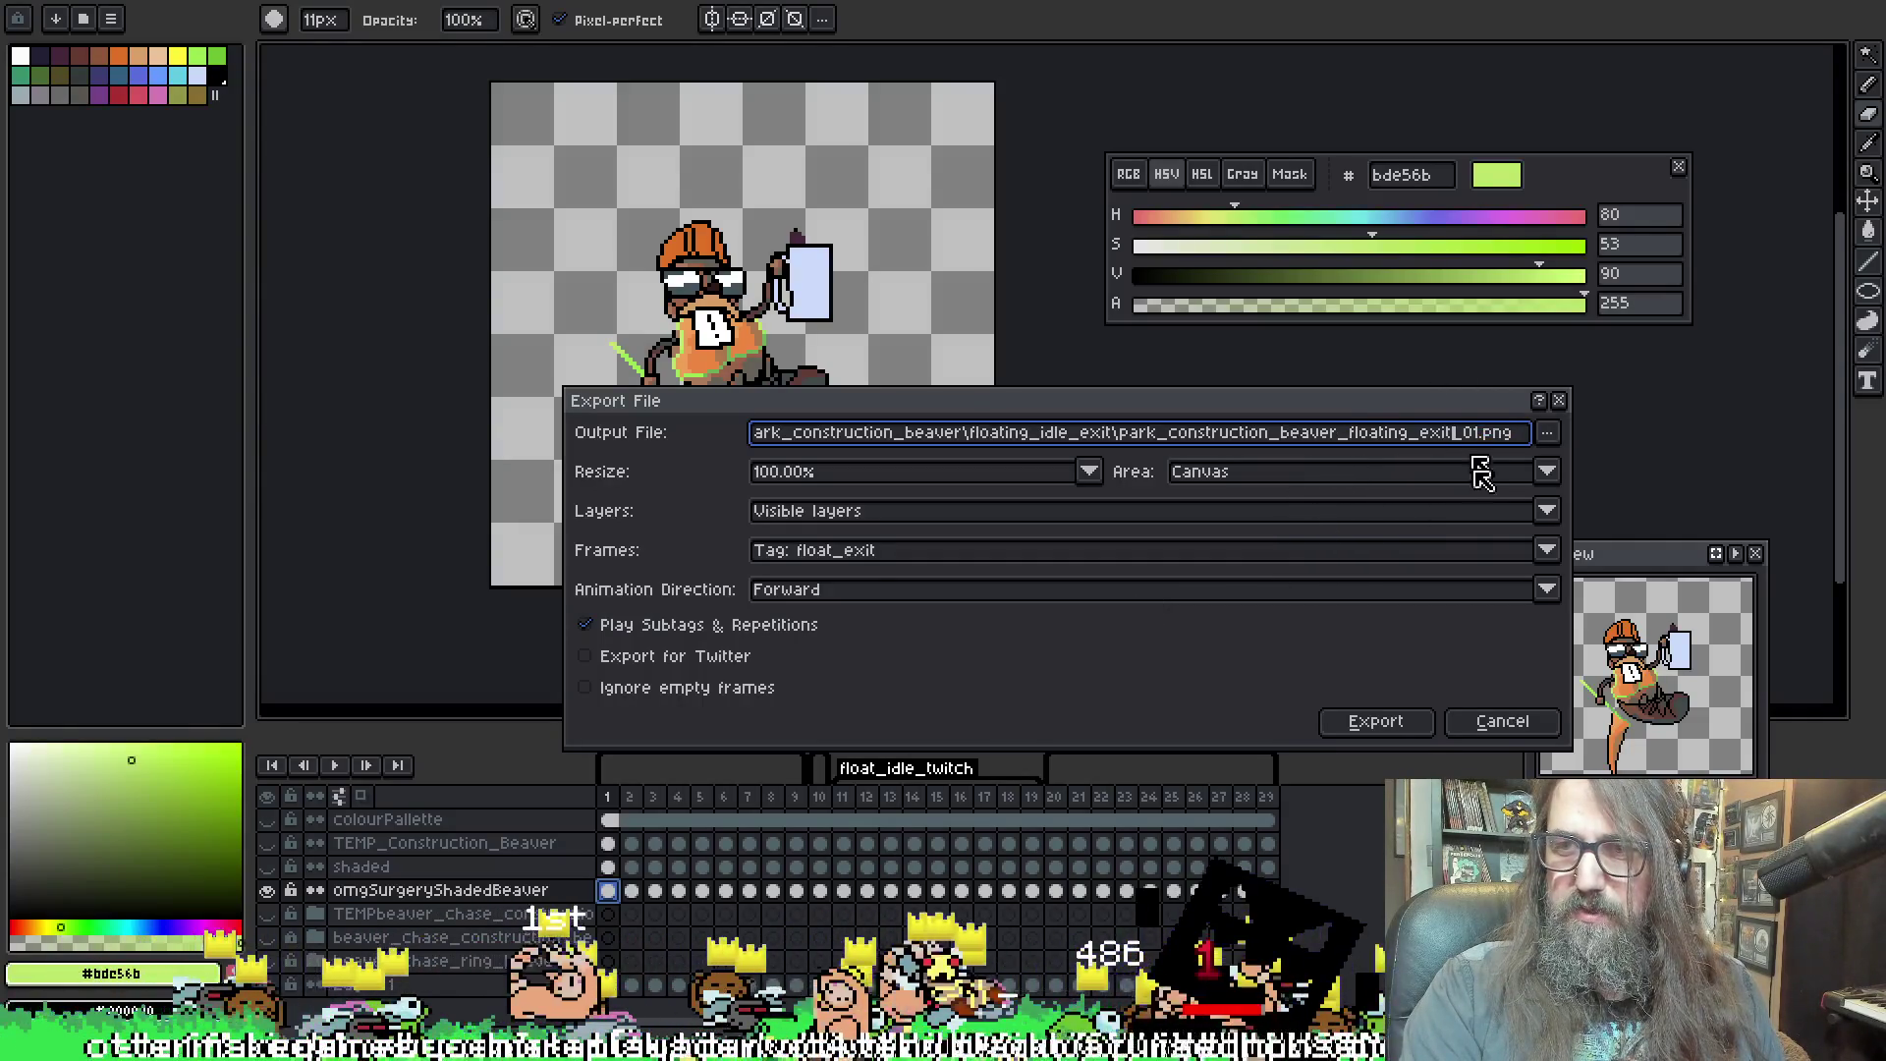
pyautogui.click(1389, 725)
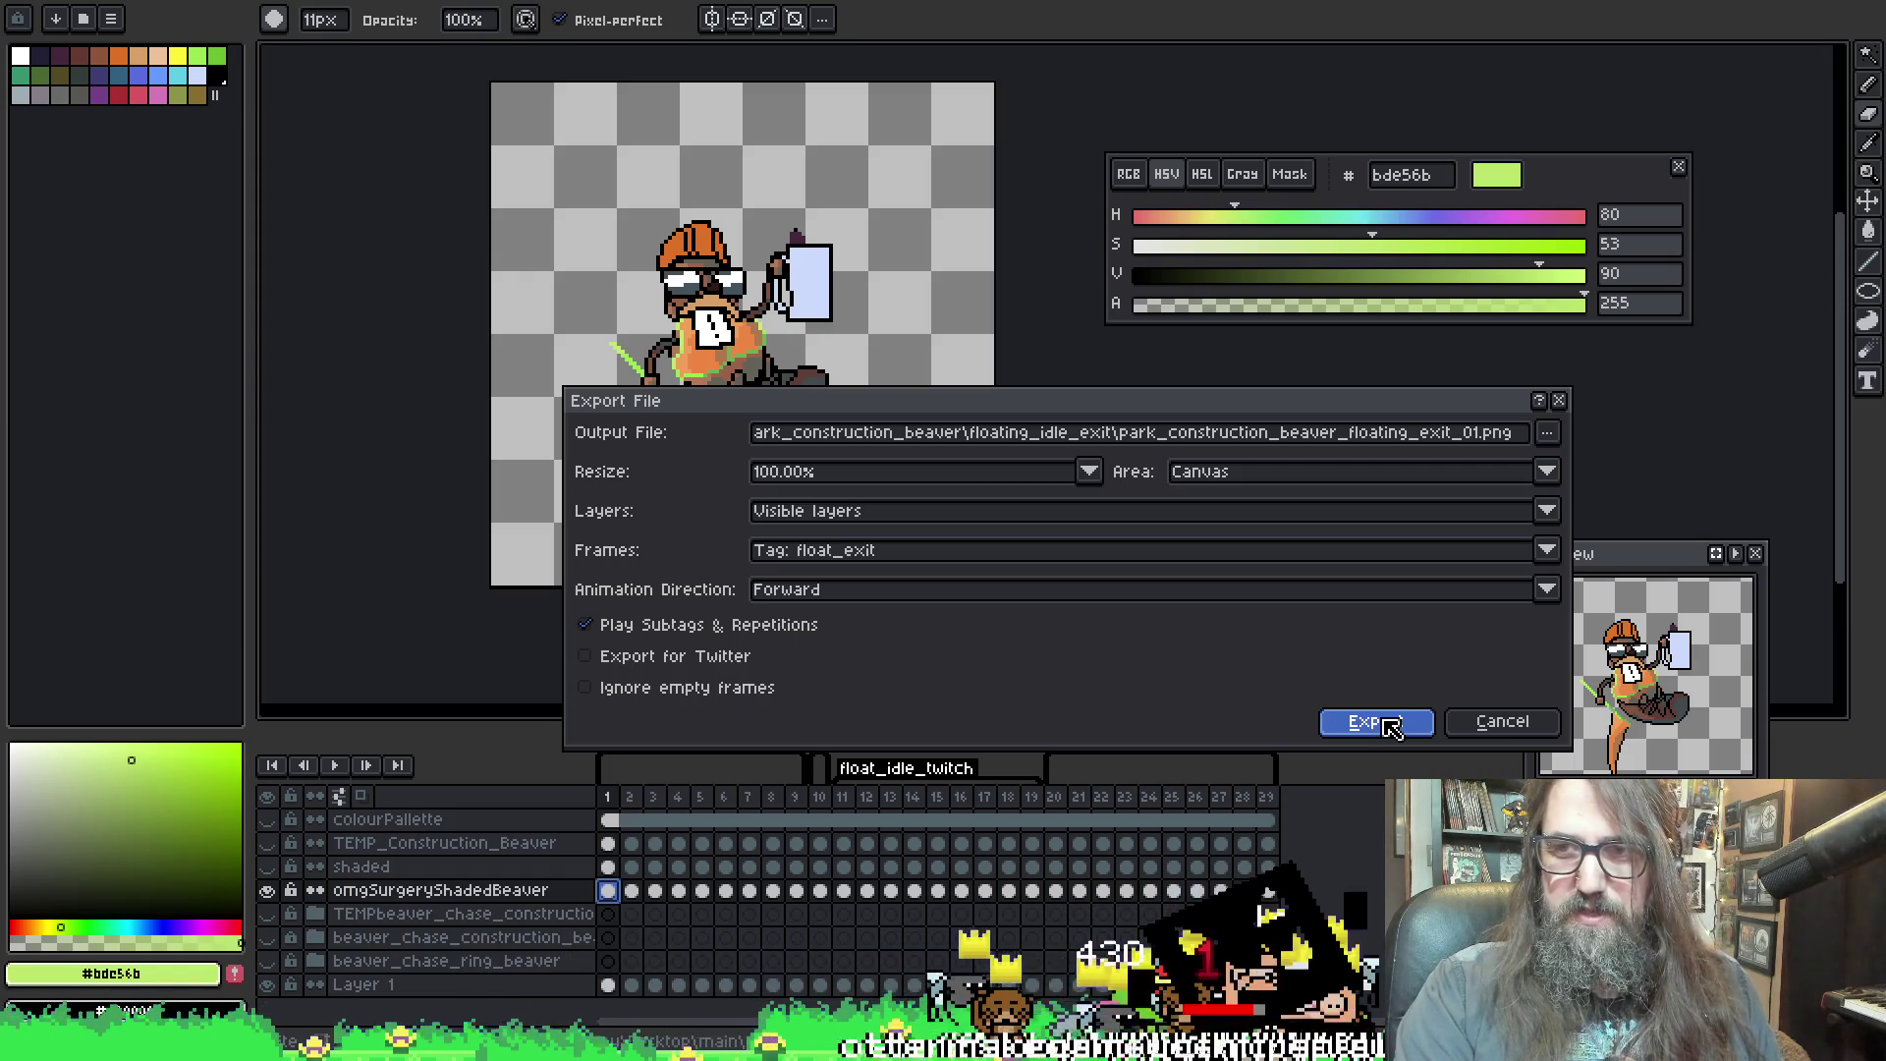
pyautogui.click(1389, 725)
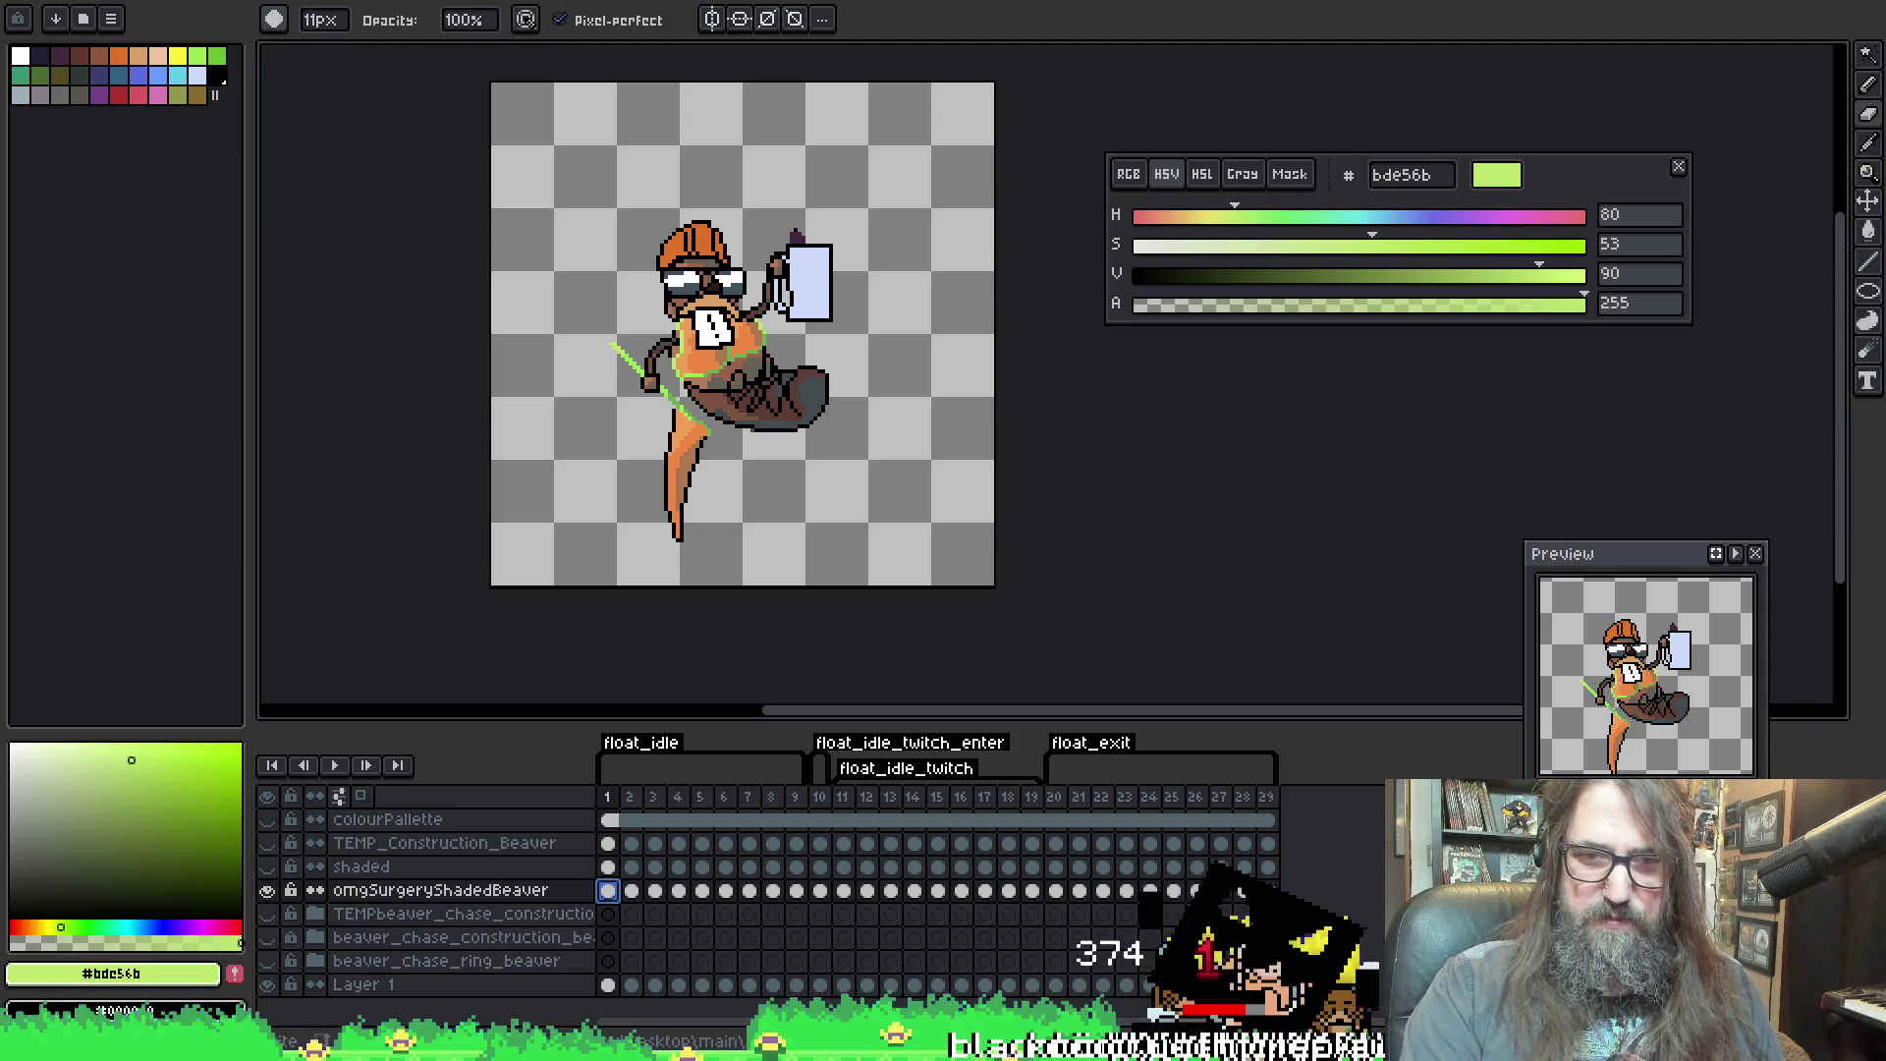
pyautogui.hotkey('alt', 'Tab')
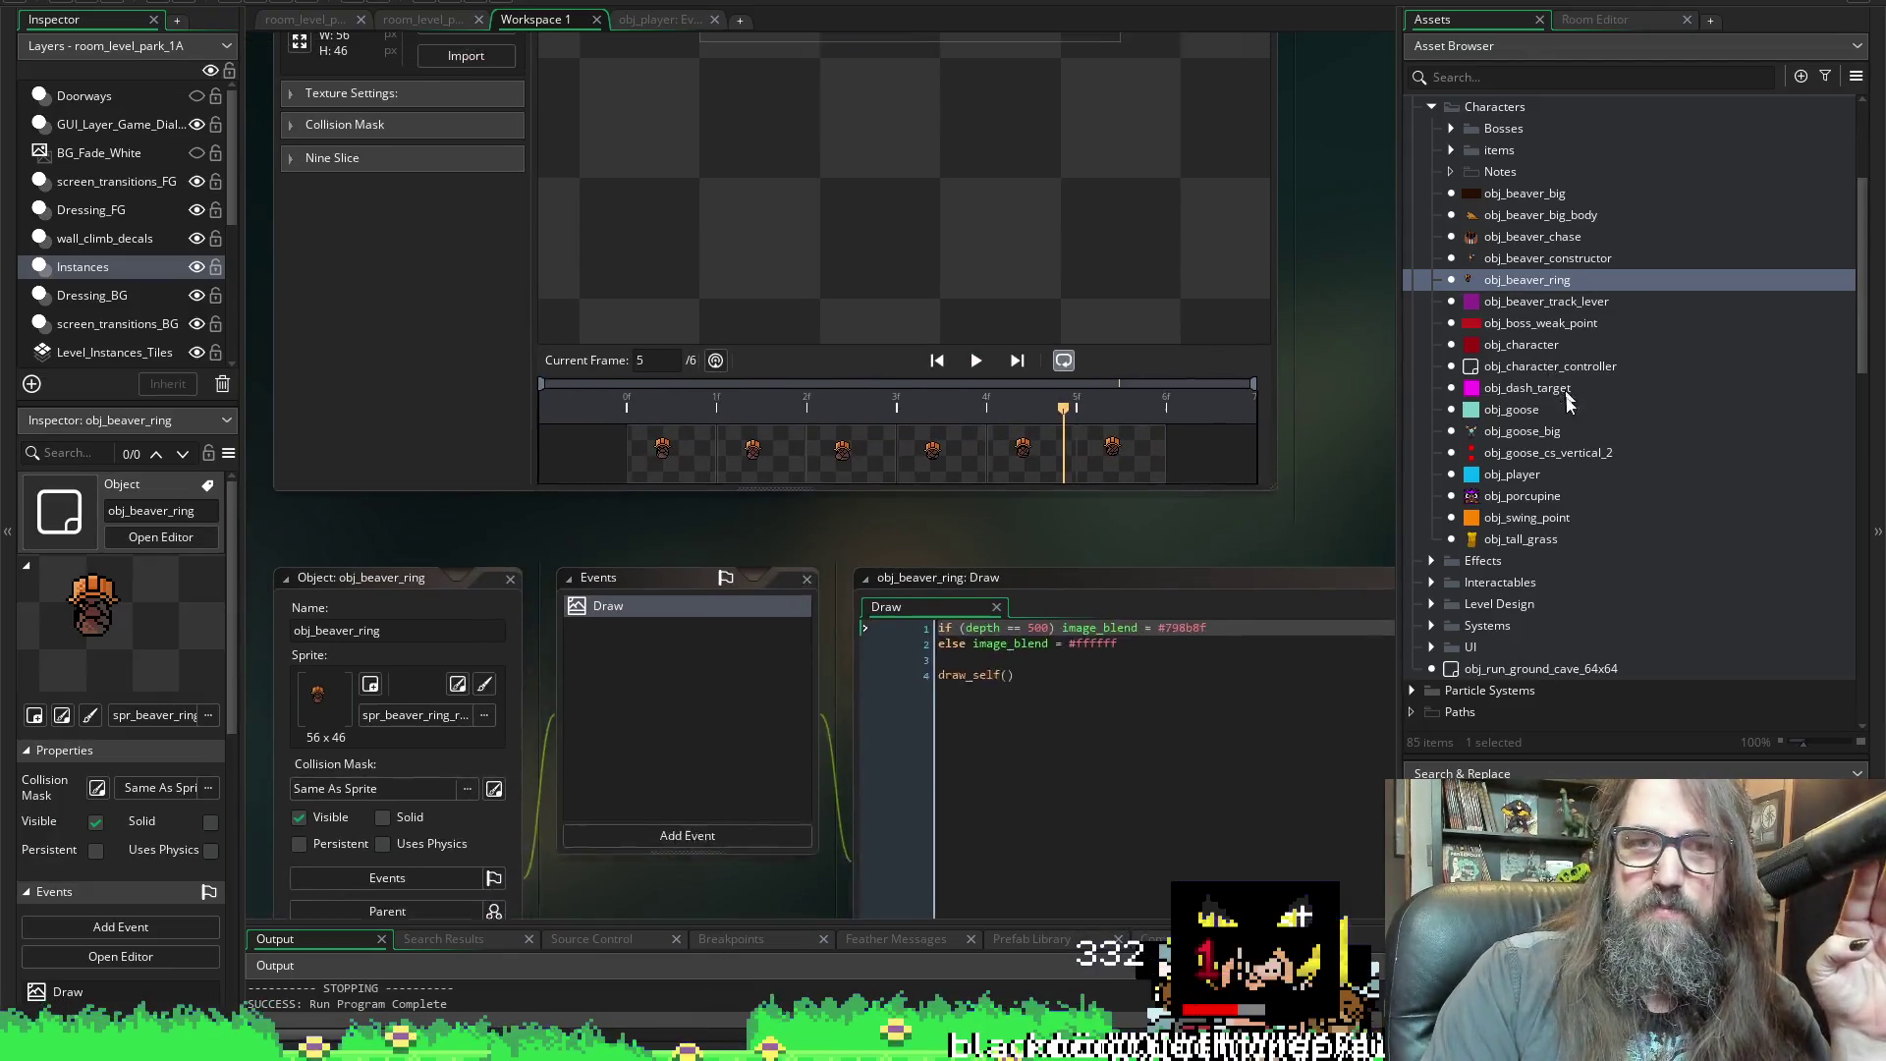
# Open the spr_beaver_construction_float_idle and spr_beaver_construction_float_idle_1 sprite editors from the Asset Browser
pyautogui.scroll(-1, 1423, 428)
pyautogui.scroll(-10, 616, 715)
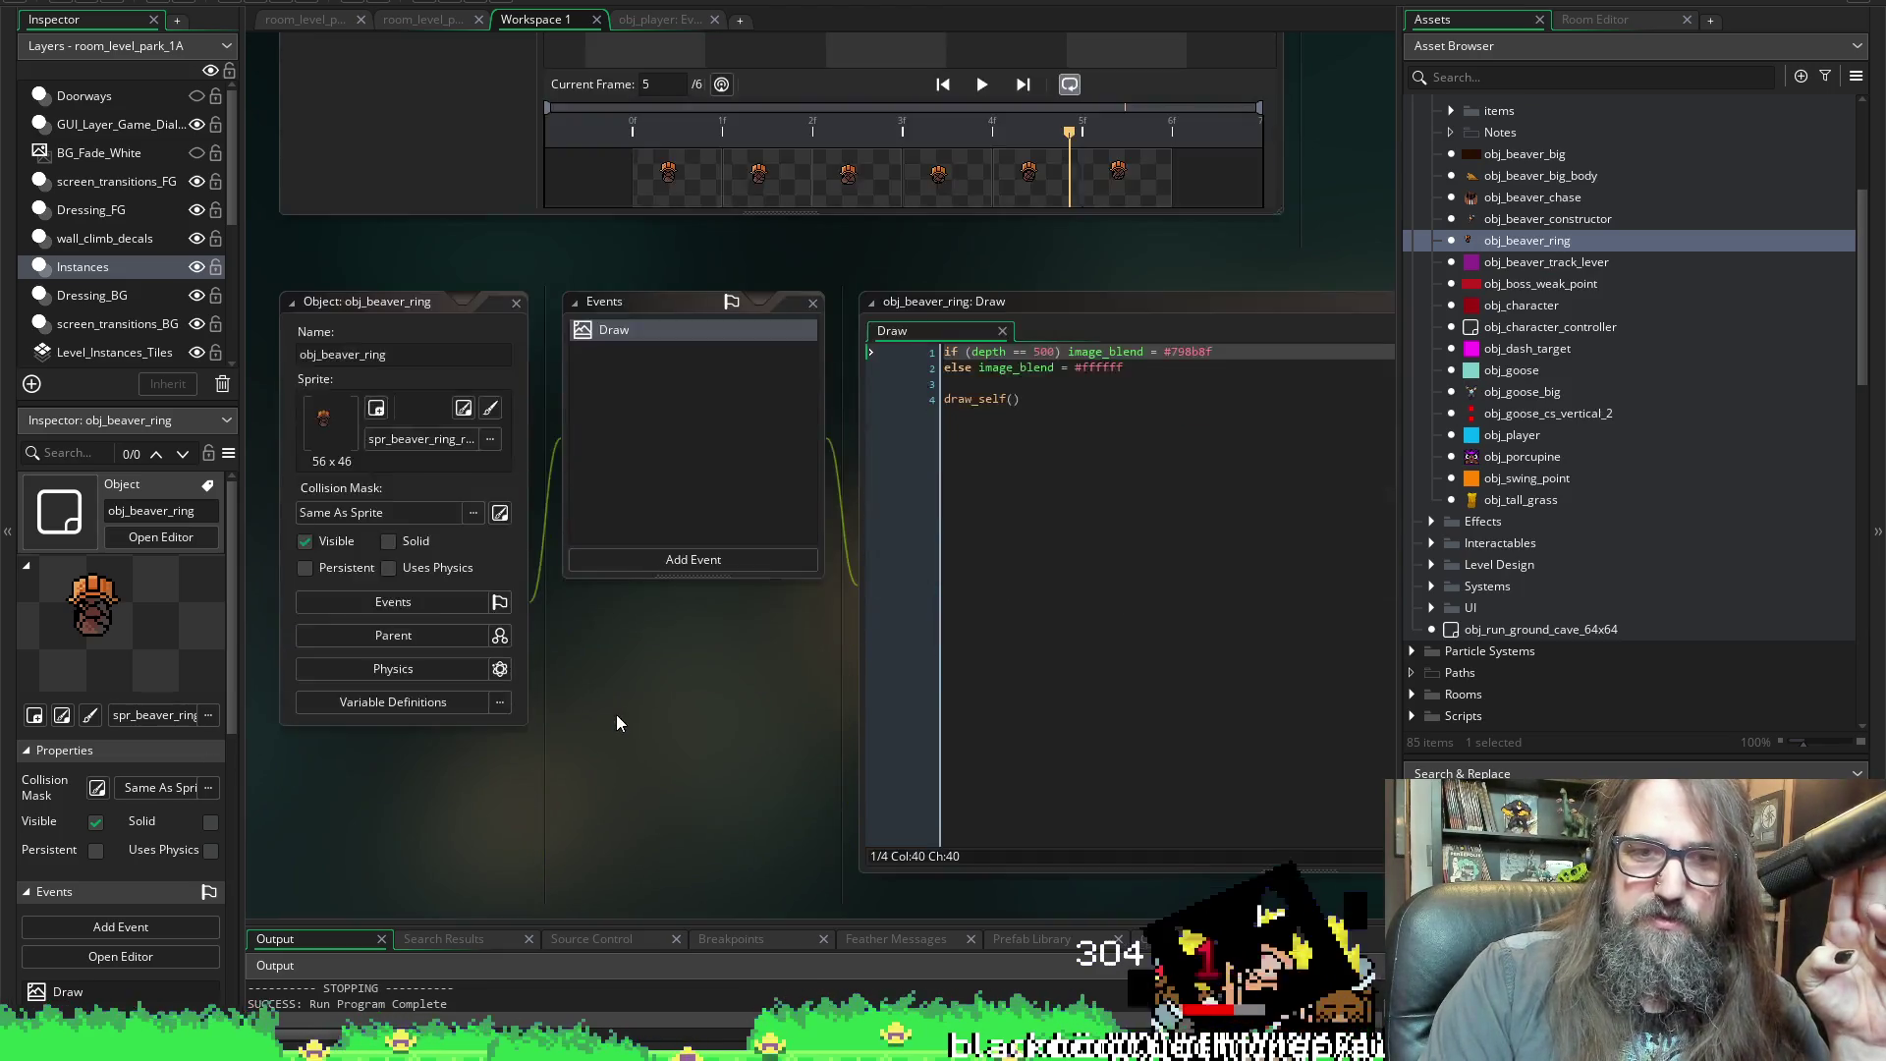
pyautogui.scroll(3, 1563, 444)
pyautogui.scroll(-5, 1548, 510)
pyautogui.scroll(-5, 1548, 510)
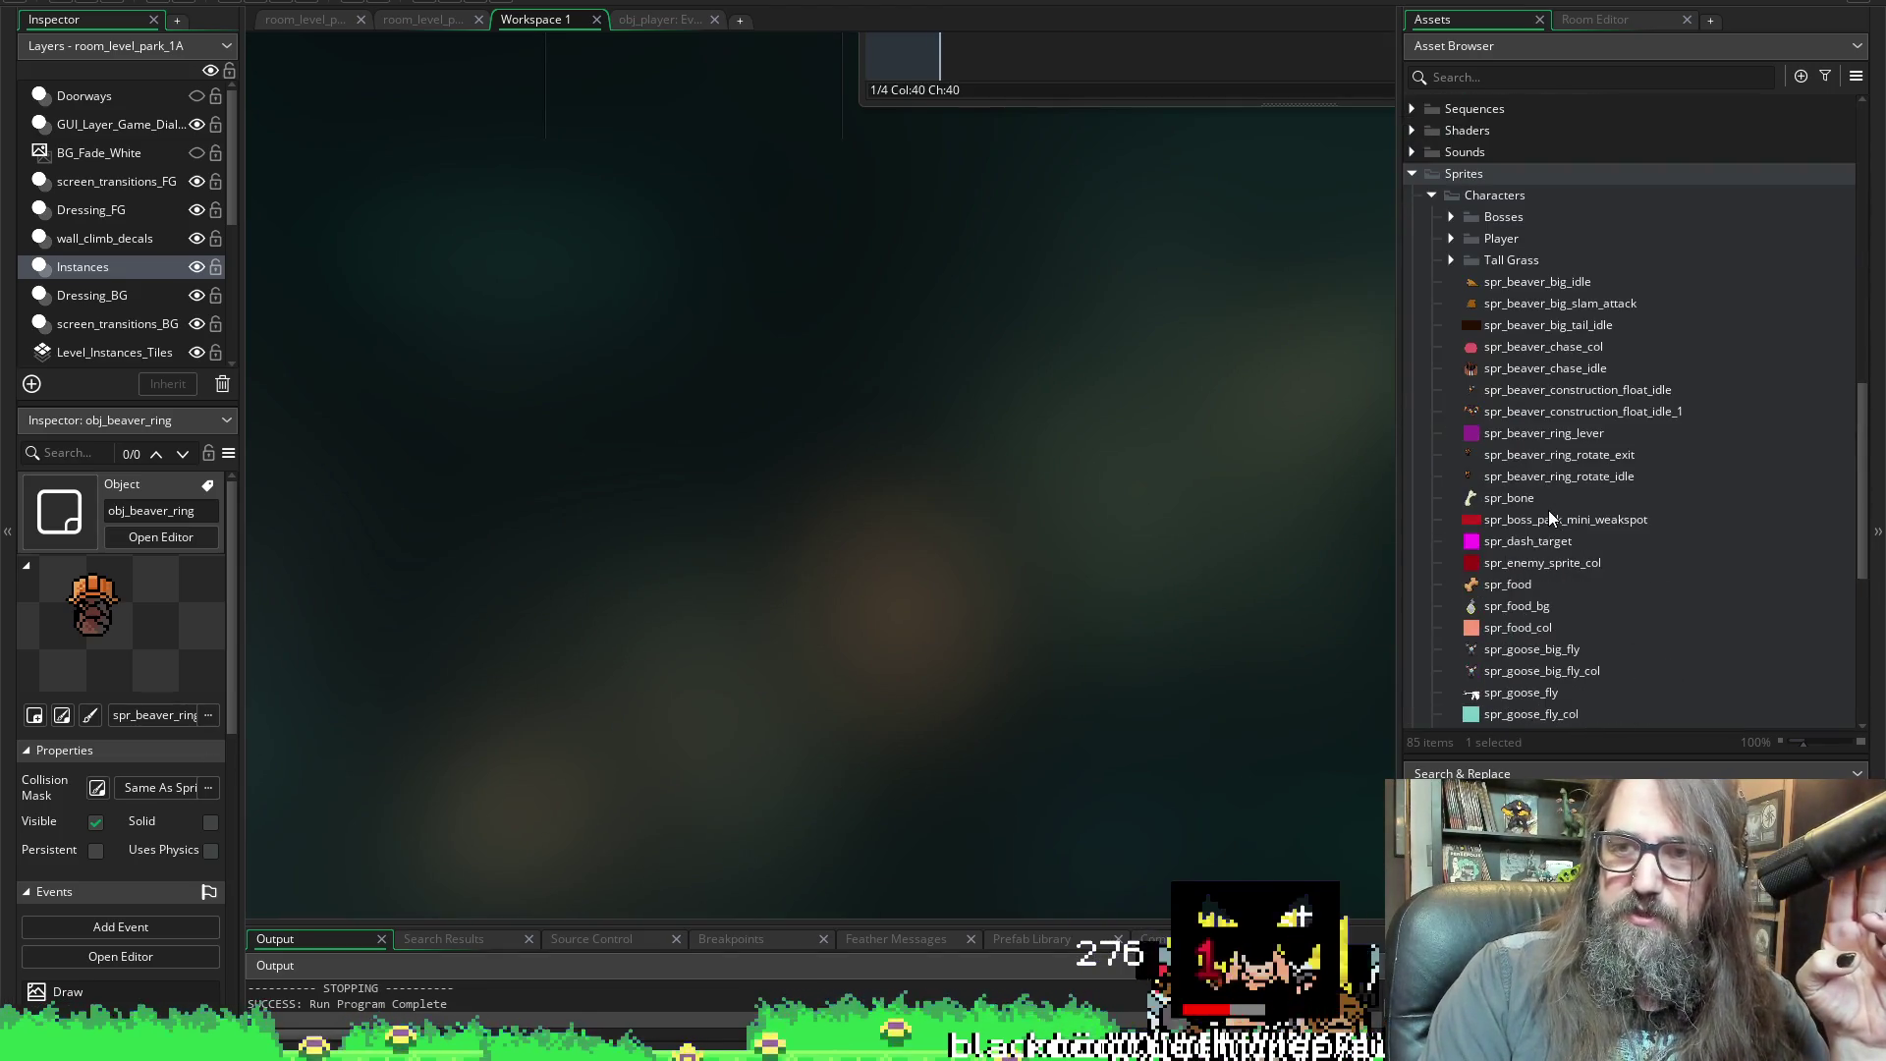
pyautogui.doubleClick(1526, 390)
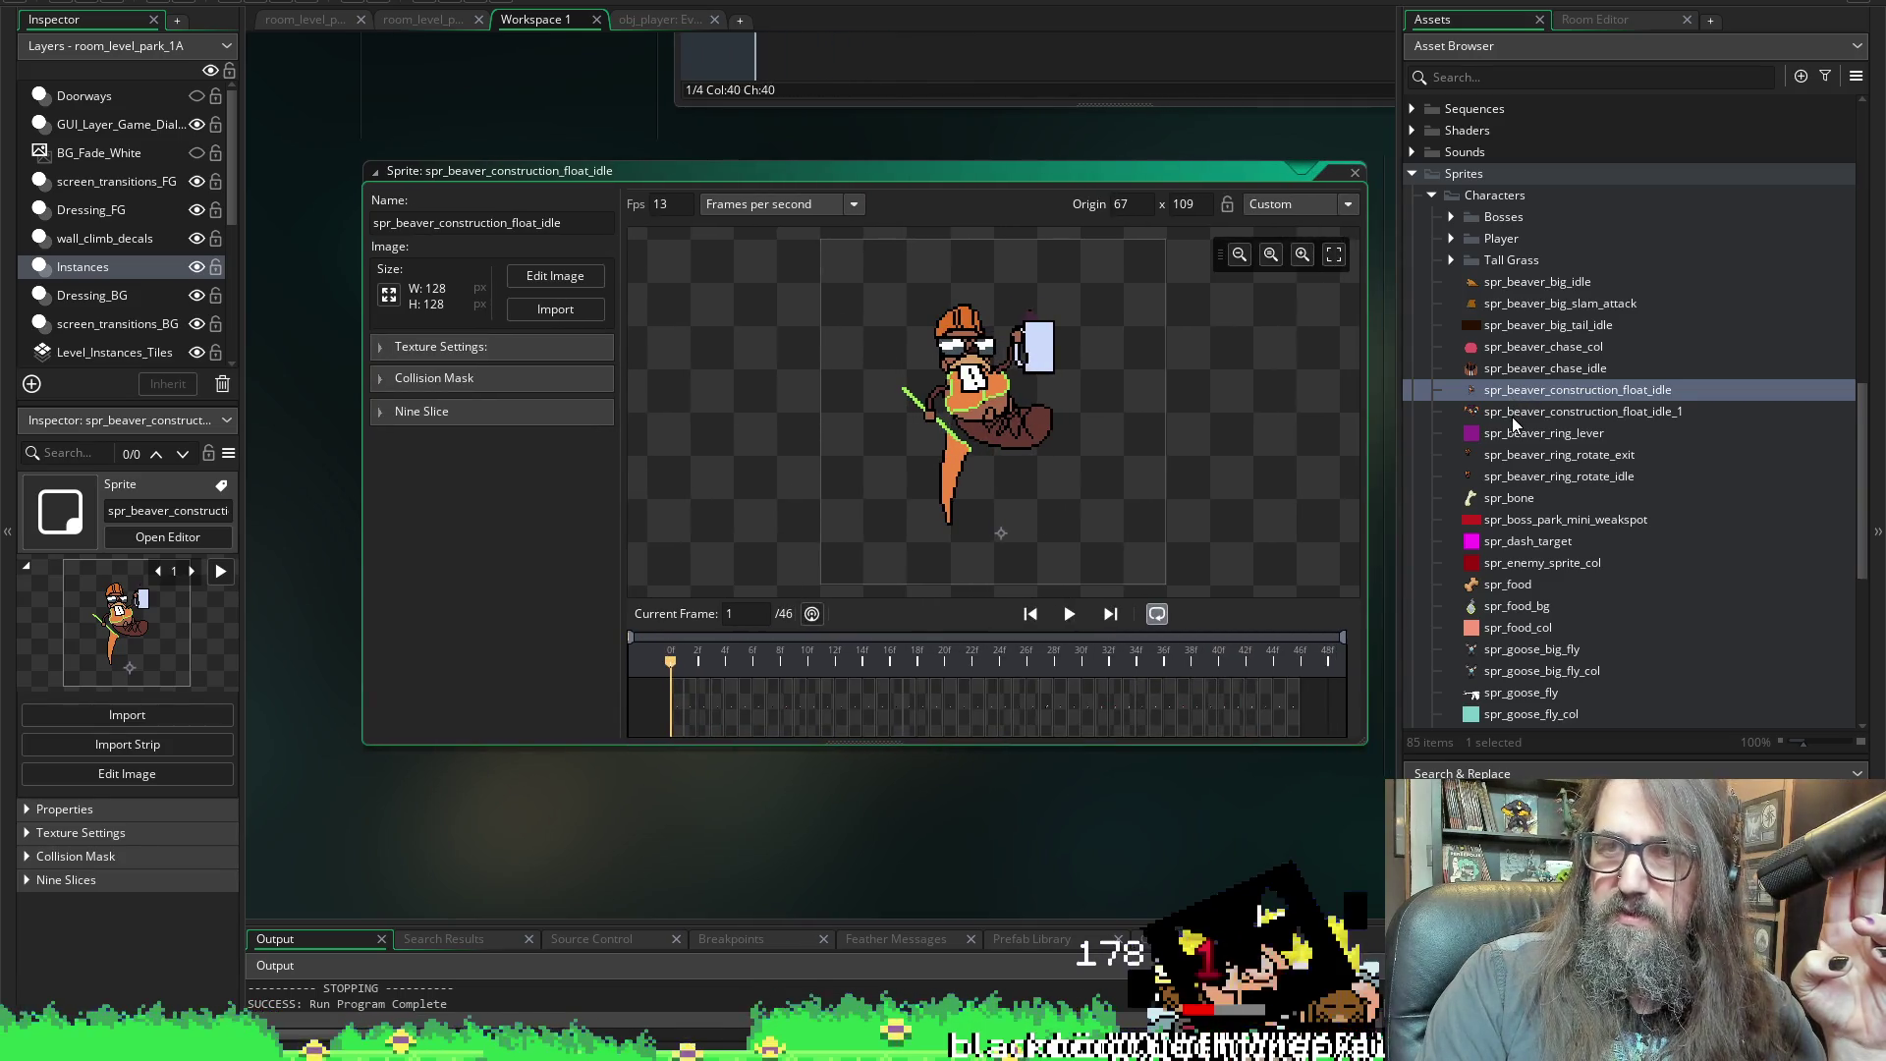
pyautogui.doubleClick(1511, 416)
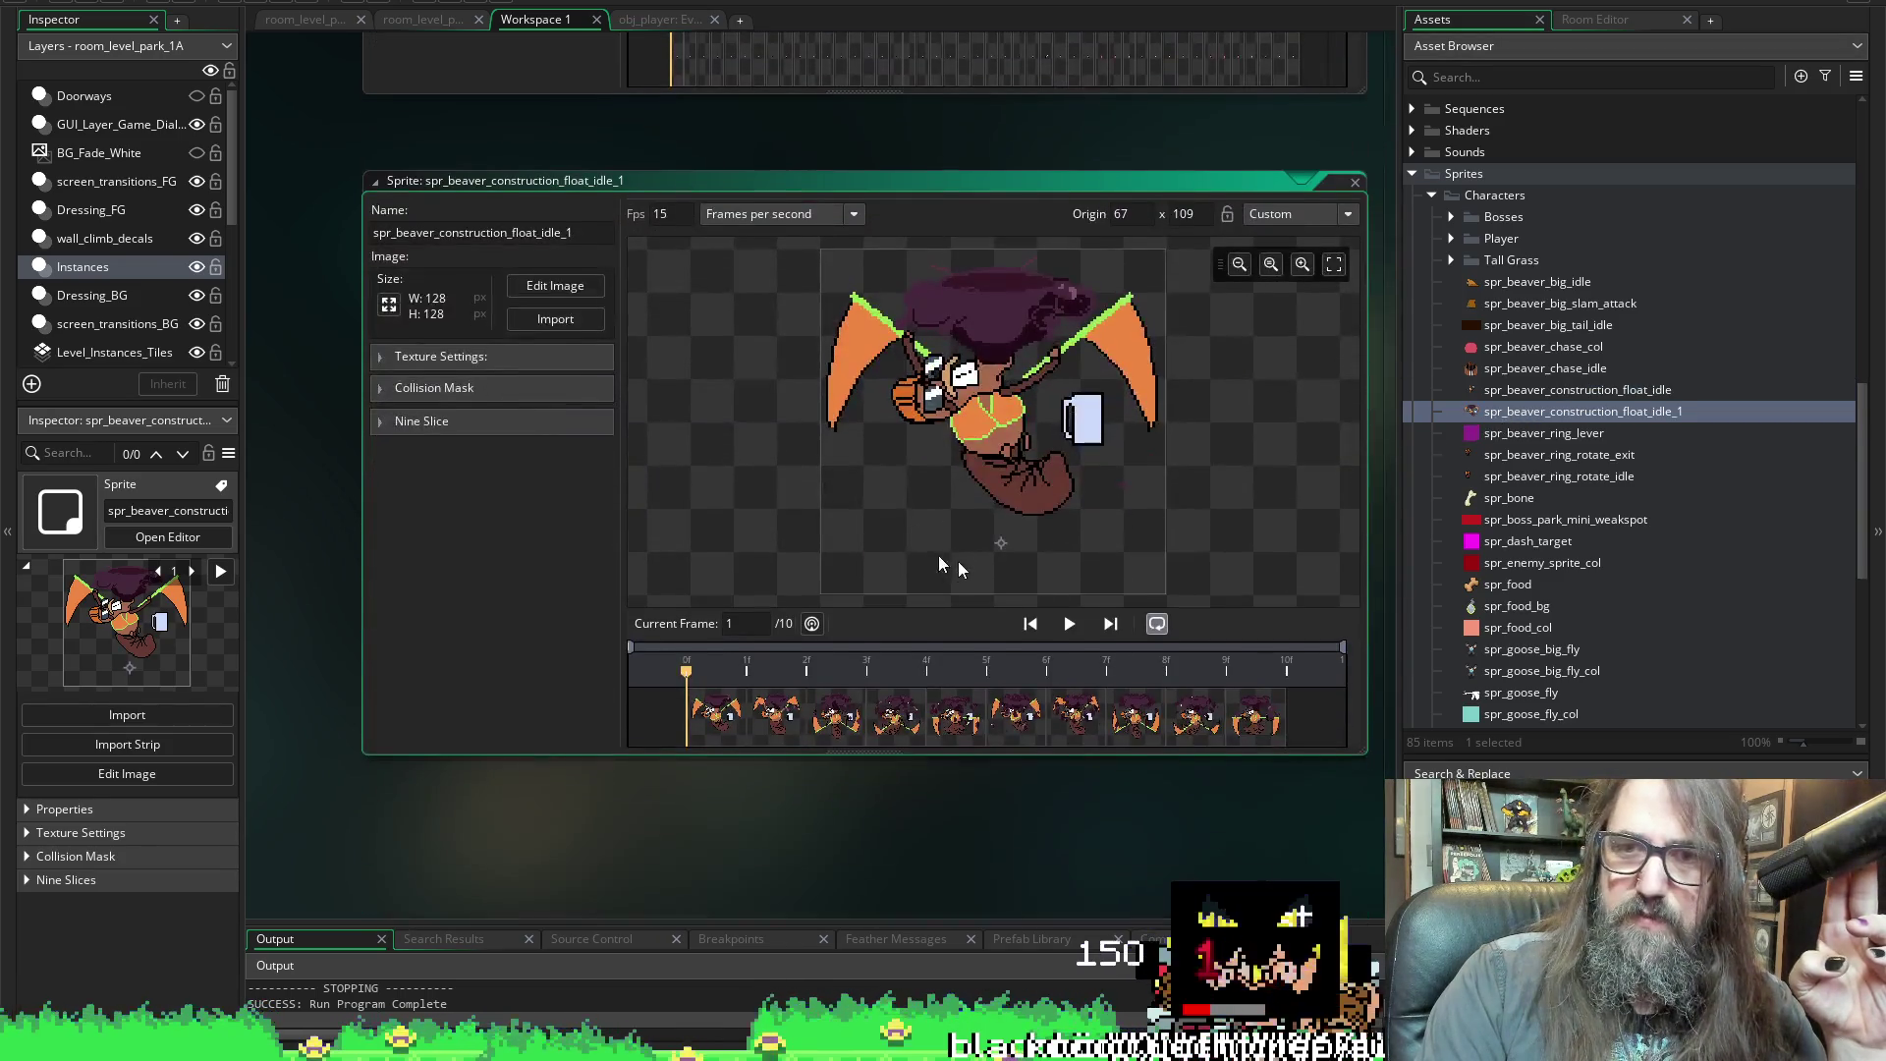
# Step through float_idle_1's frames from frame 2 to the last, frame 10
pyautogui.scroll(6, 471, 668)
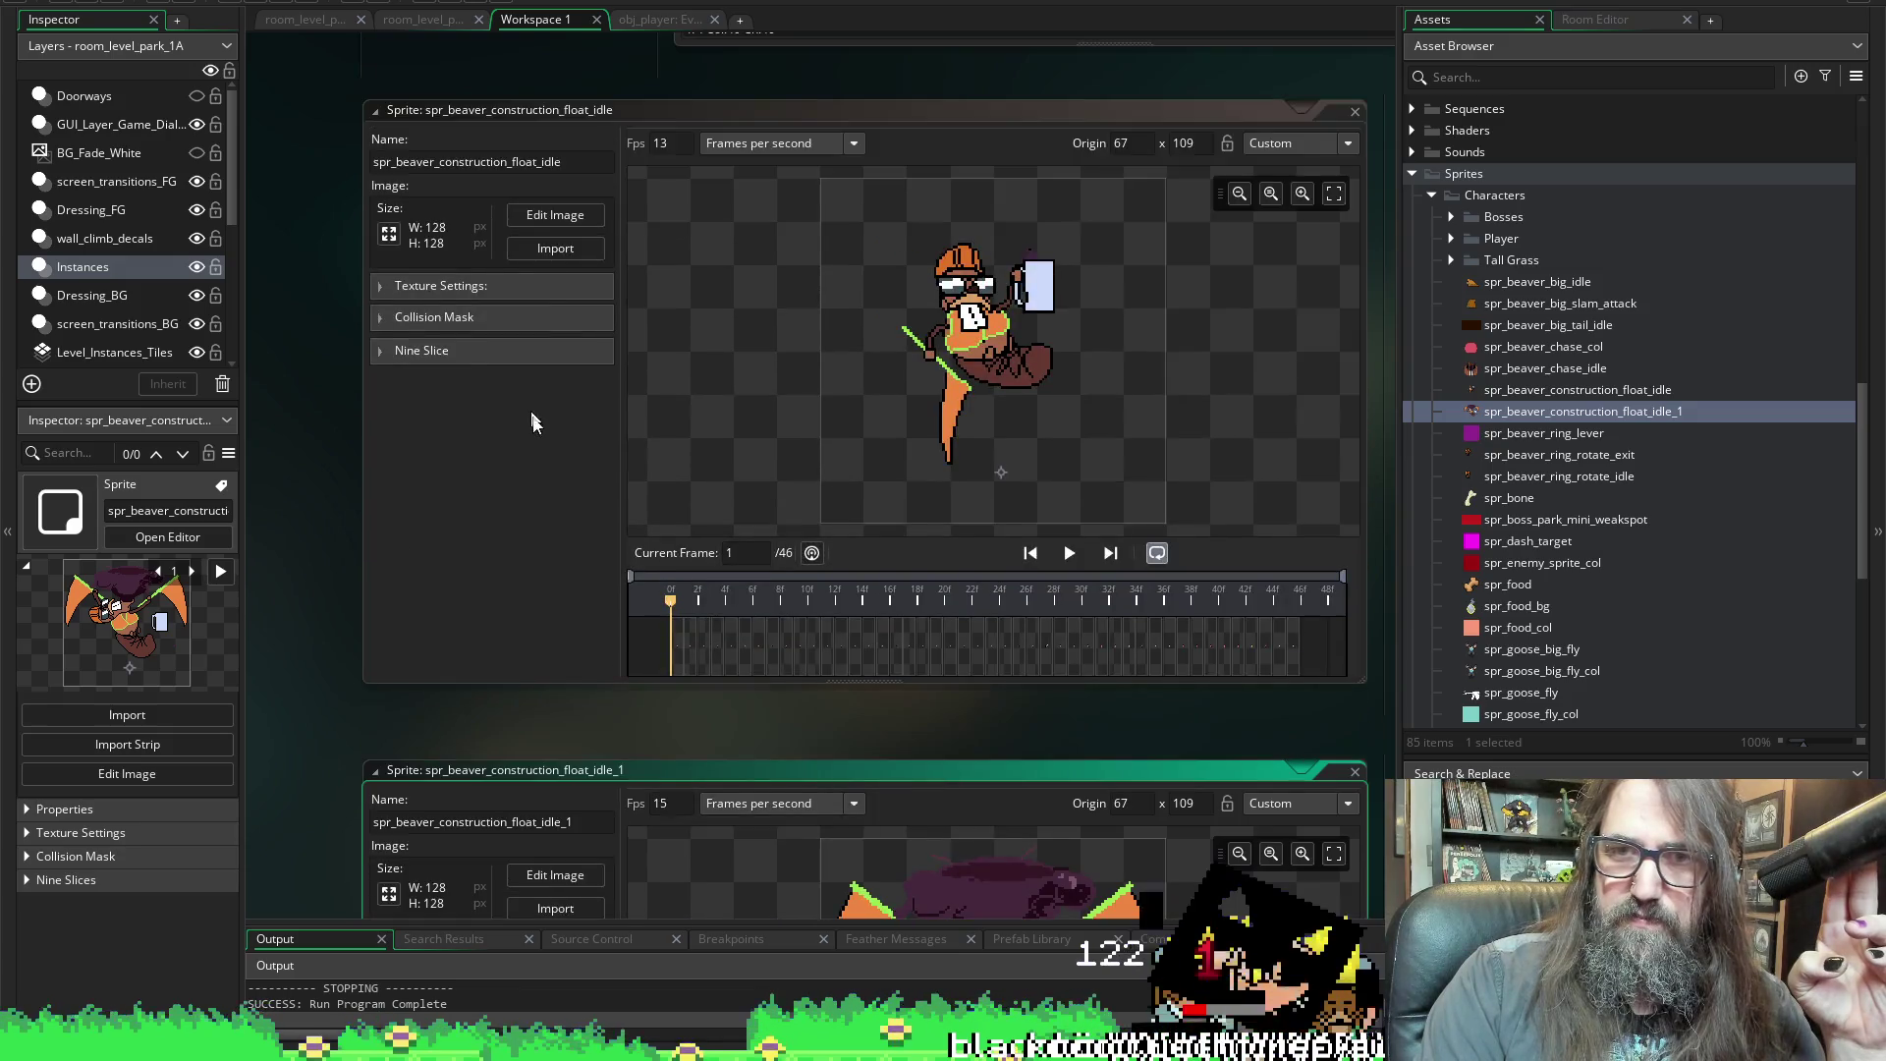
pyautogui.scroll(-5, 687, 688)
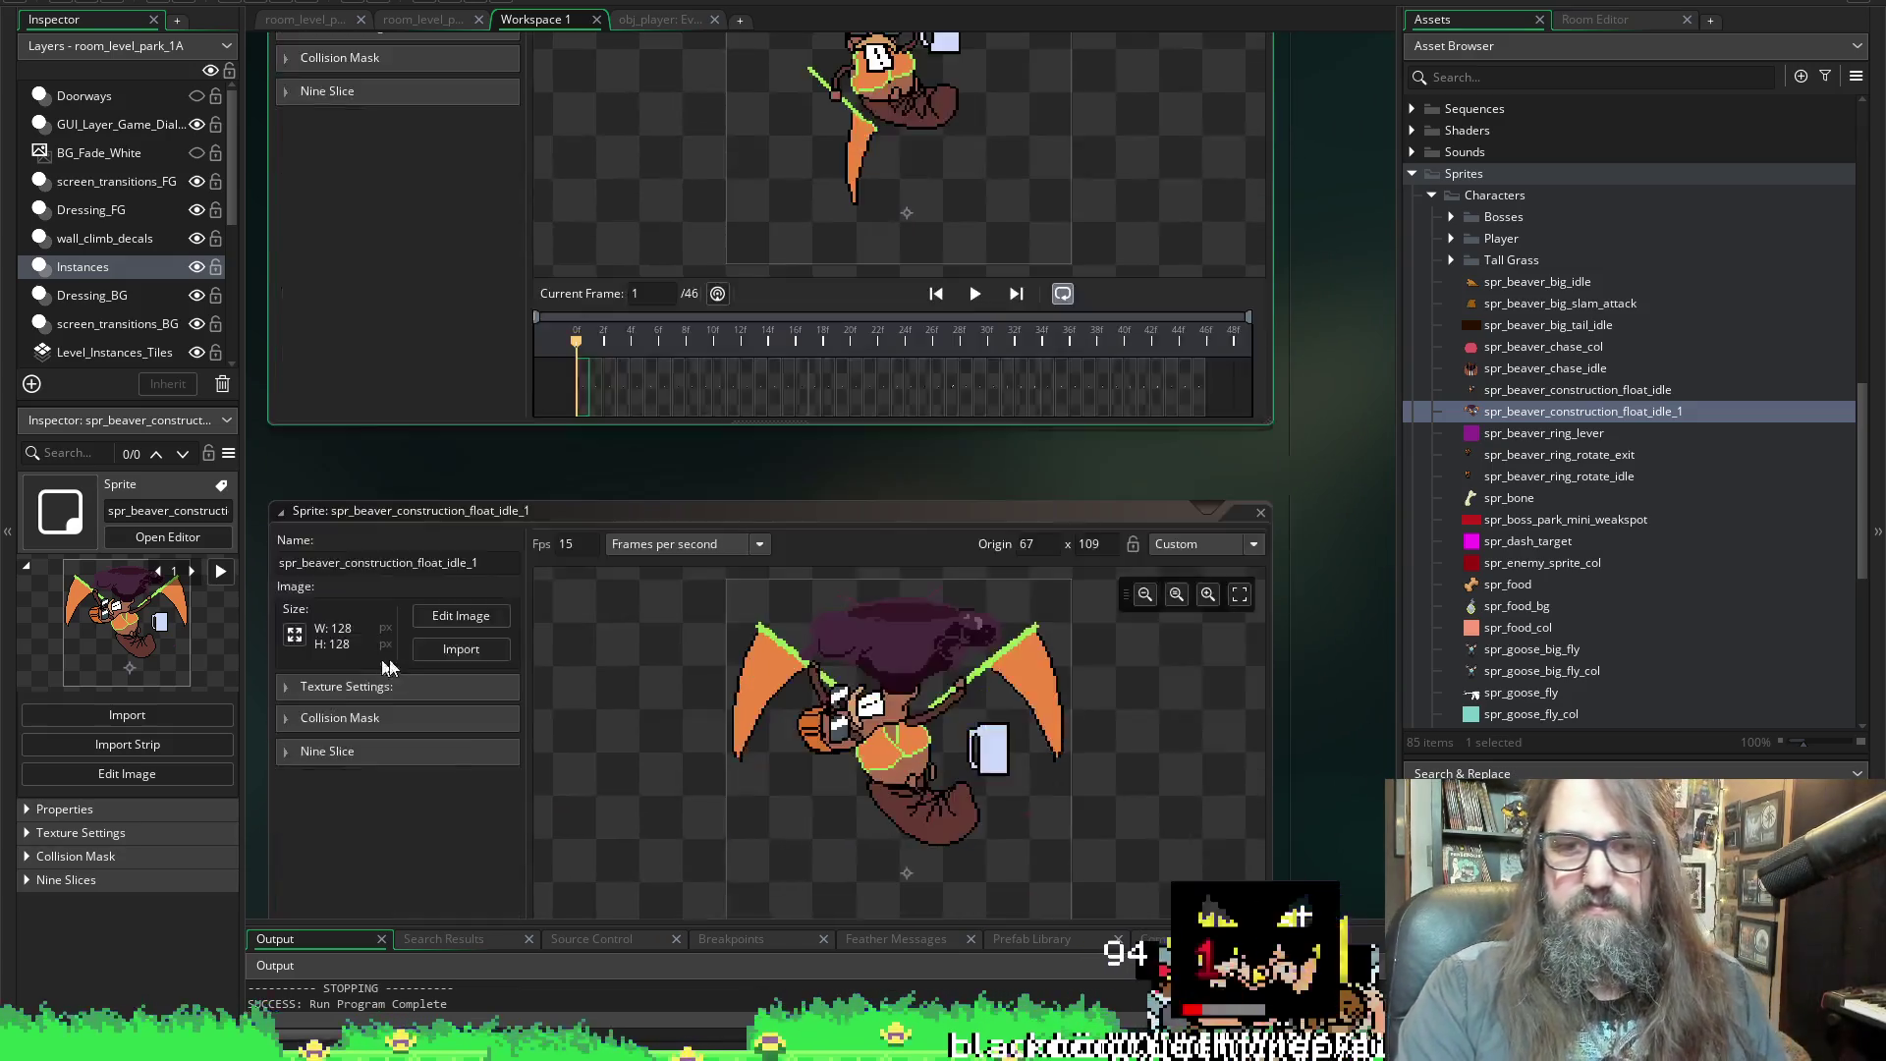
pyautogui.click(589, 748)
pyautogui.click(688, 761)
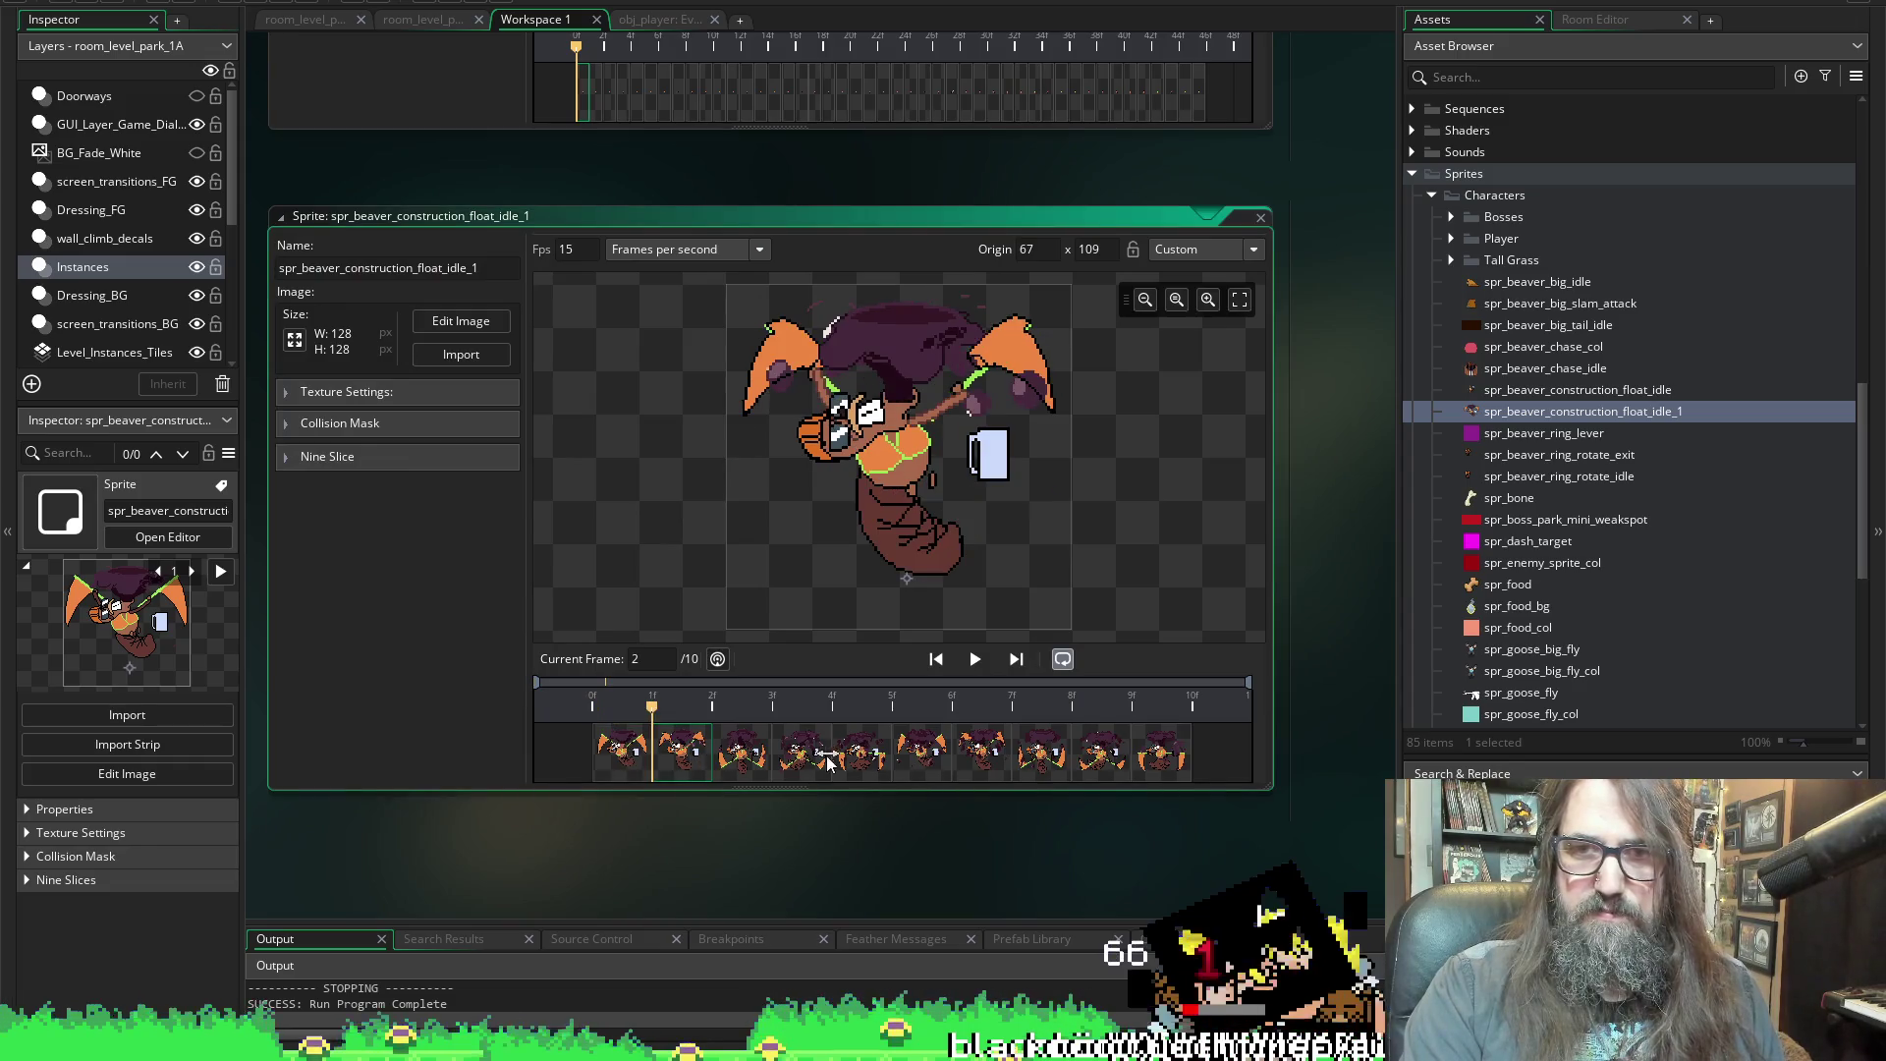
pyautogui.click(1179, 774)
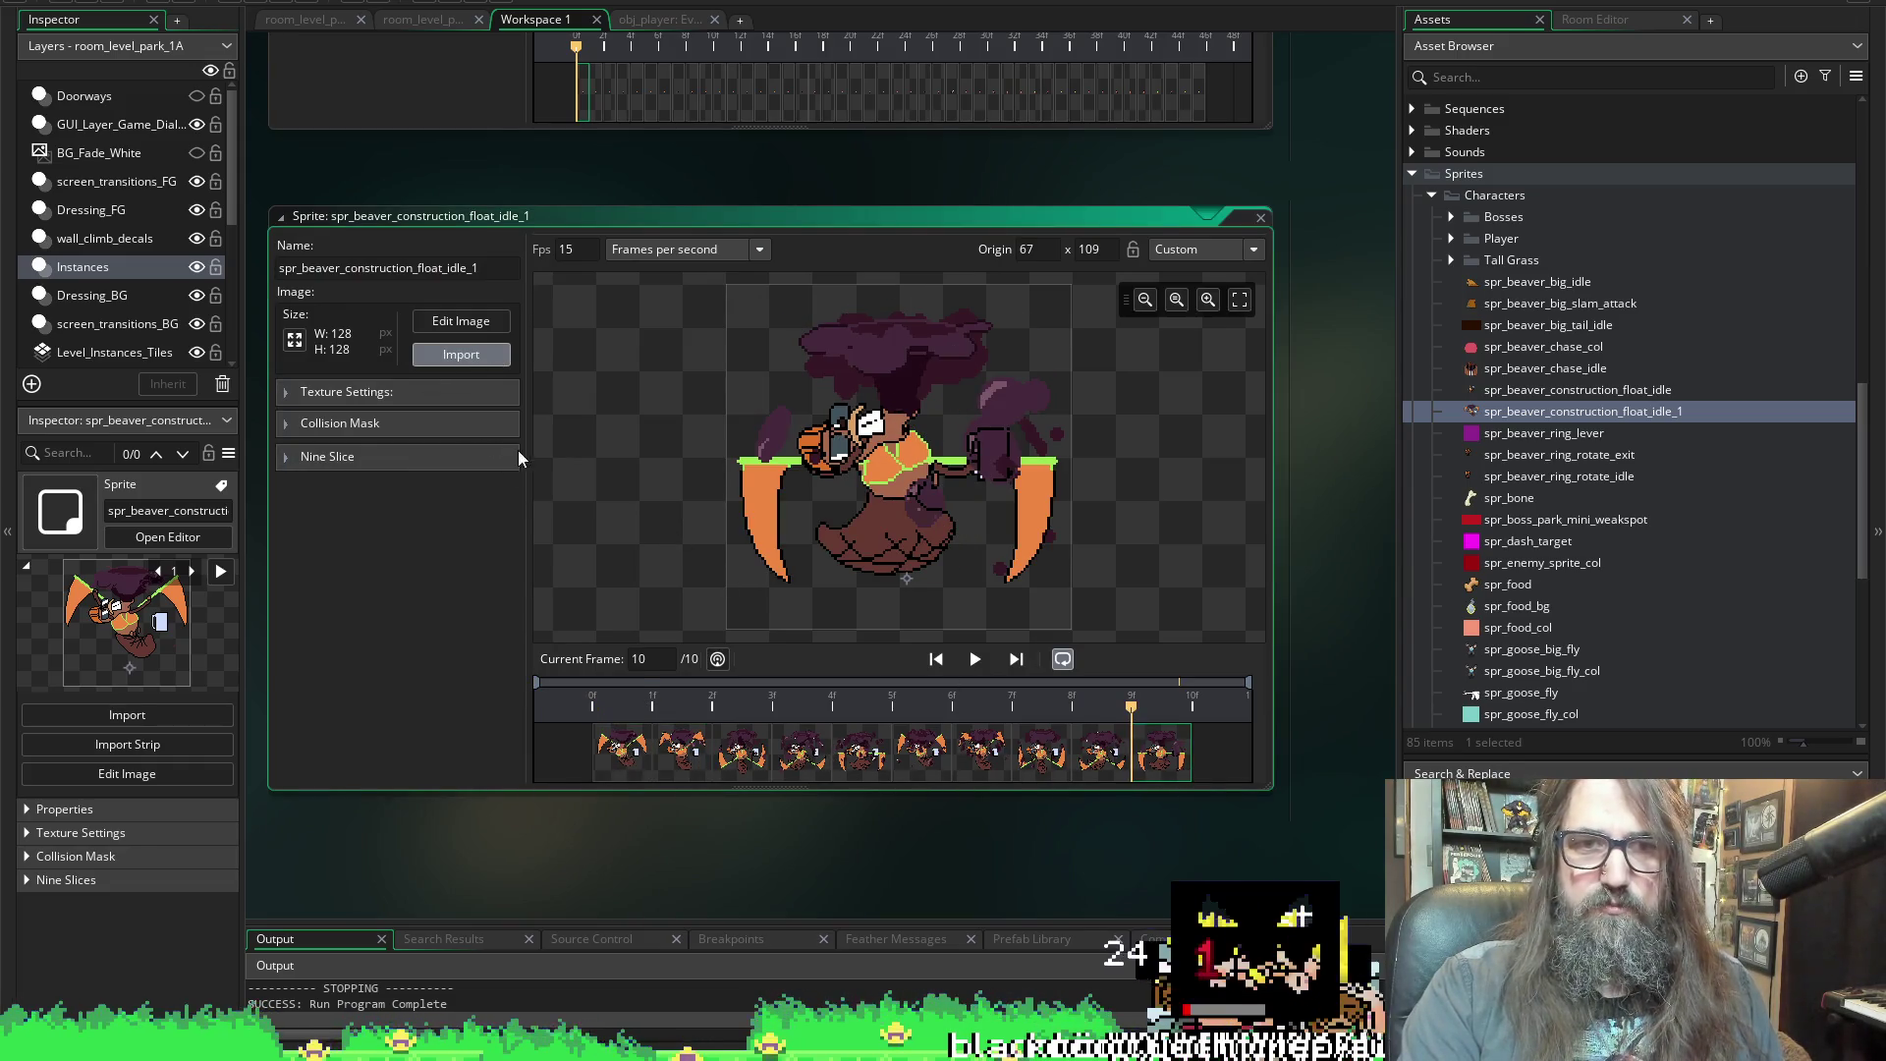
# Start an image import into float_idle_1 and browse to Characters > park_construction_beaver
pyautogui.click(461, 354)
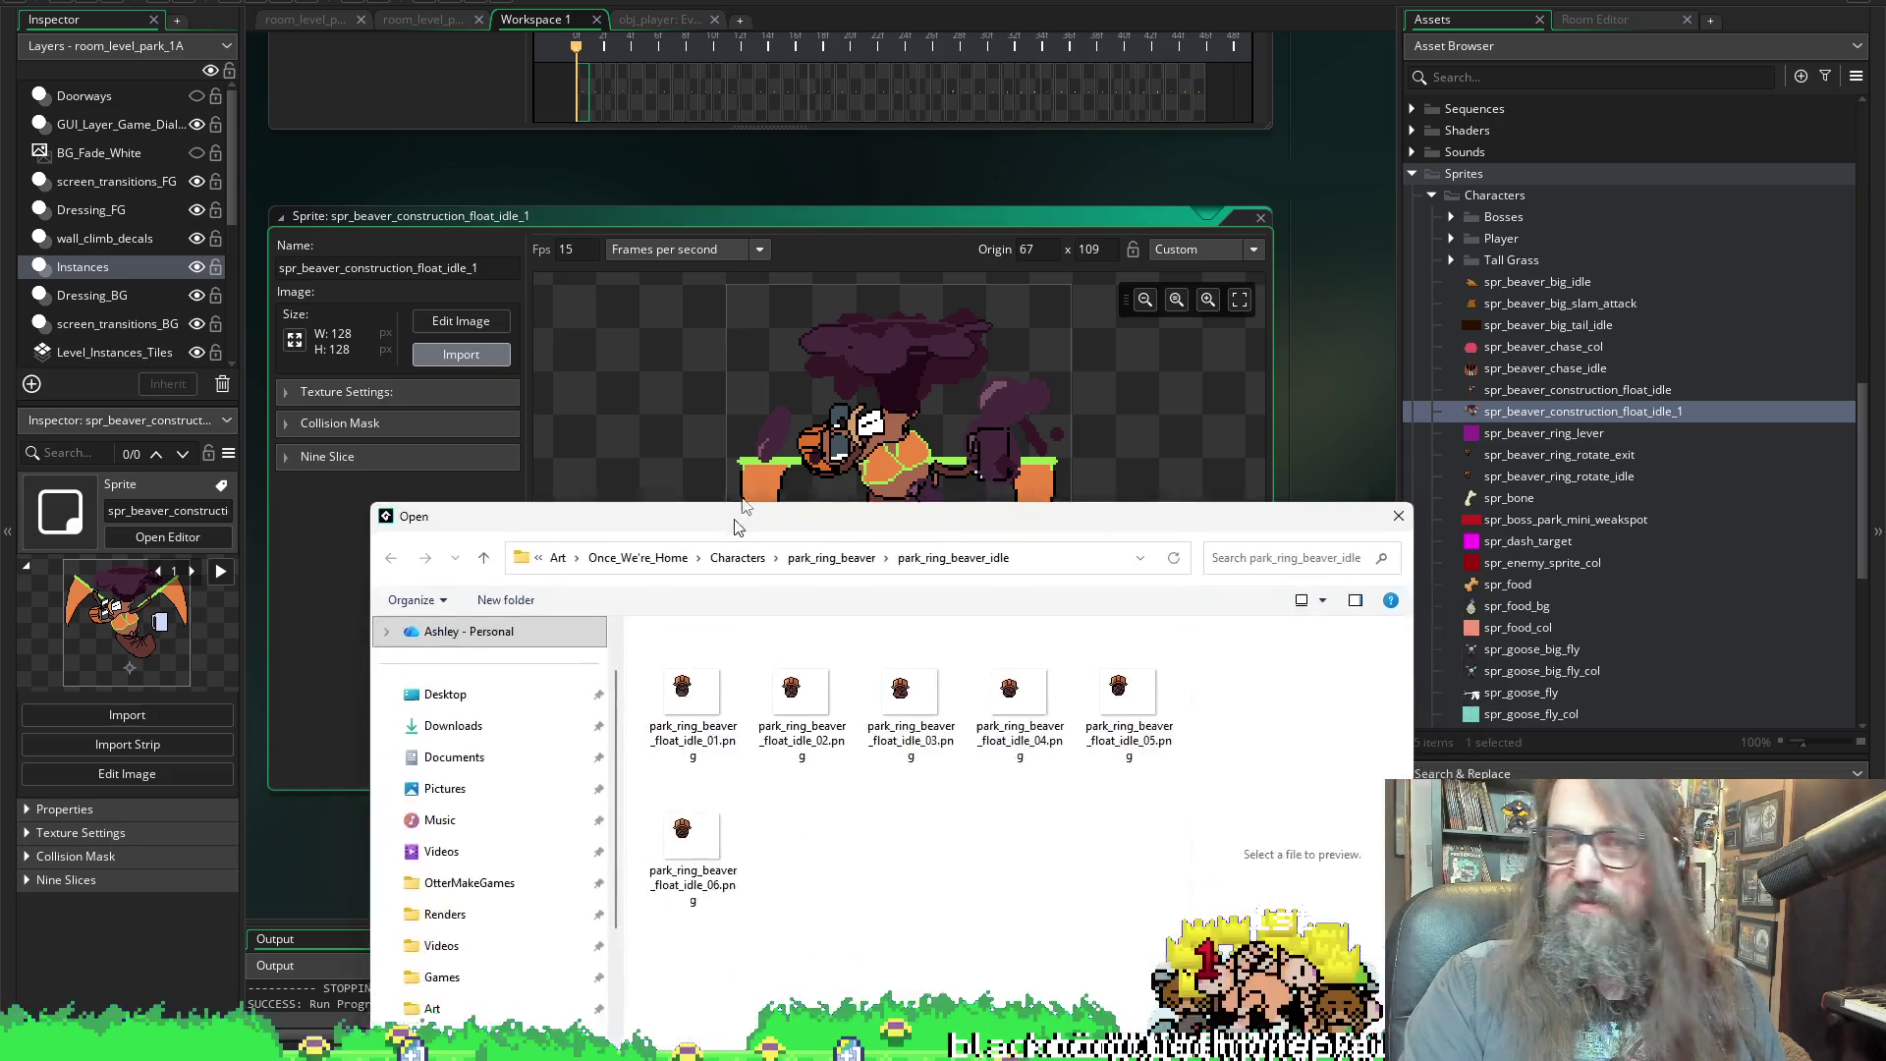
pyautogui.moveTo(737, 517); pyautogui.dragTo(790, 44)
pyautogui.click(884, 86)
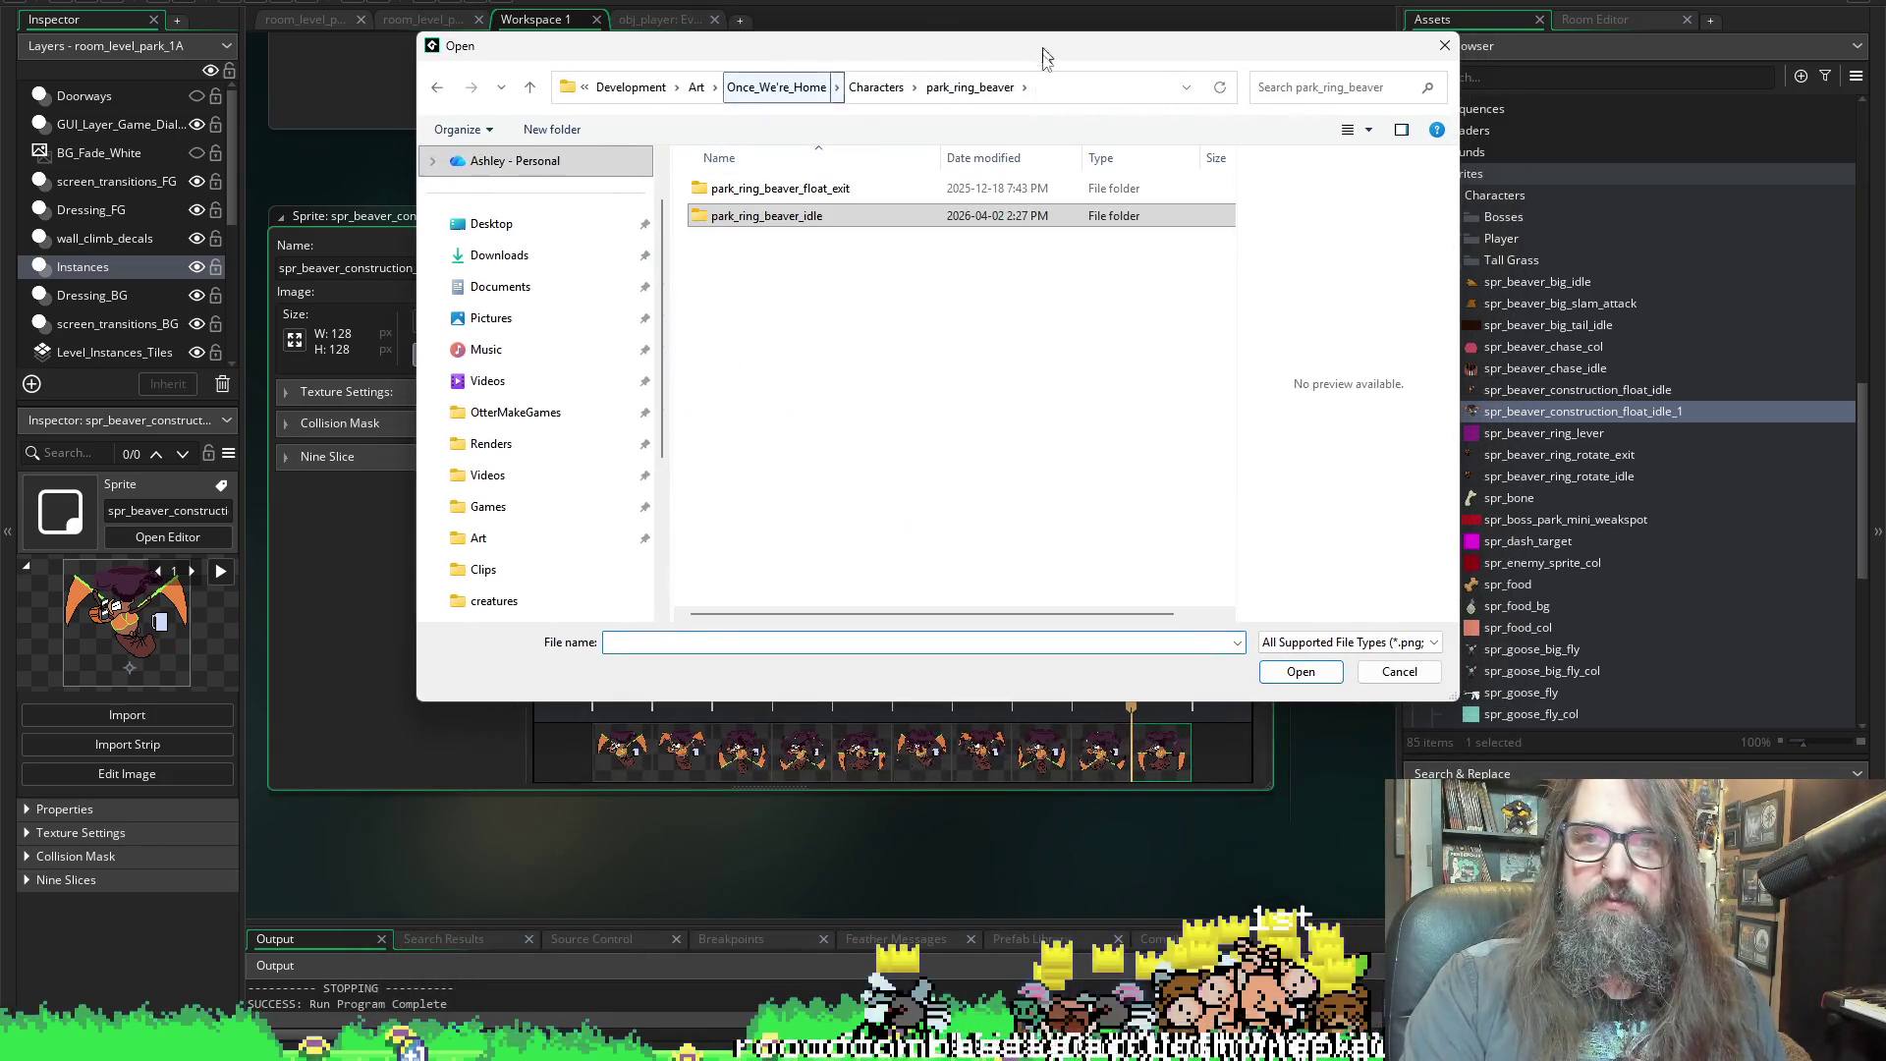
pyautogui.click(875, 87)
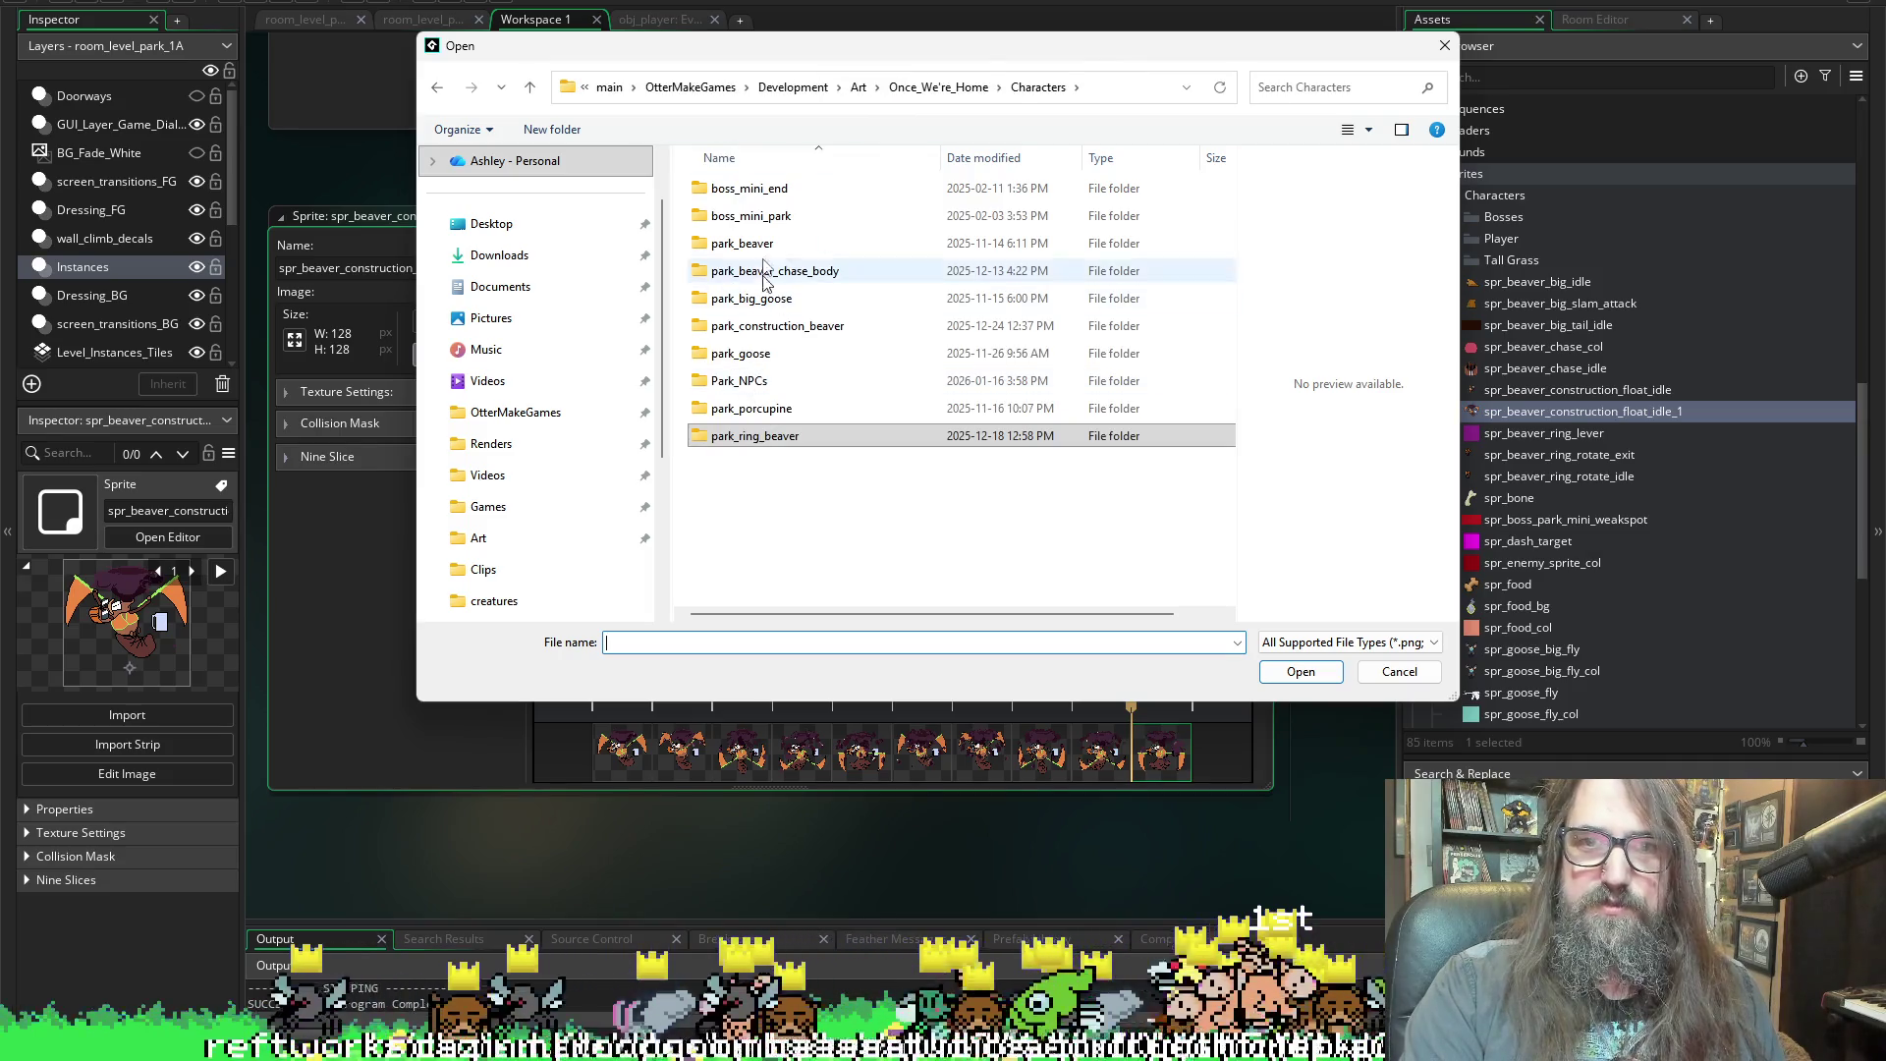
pyautogui.doubleClick(776, 325)
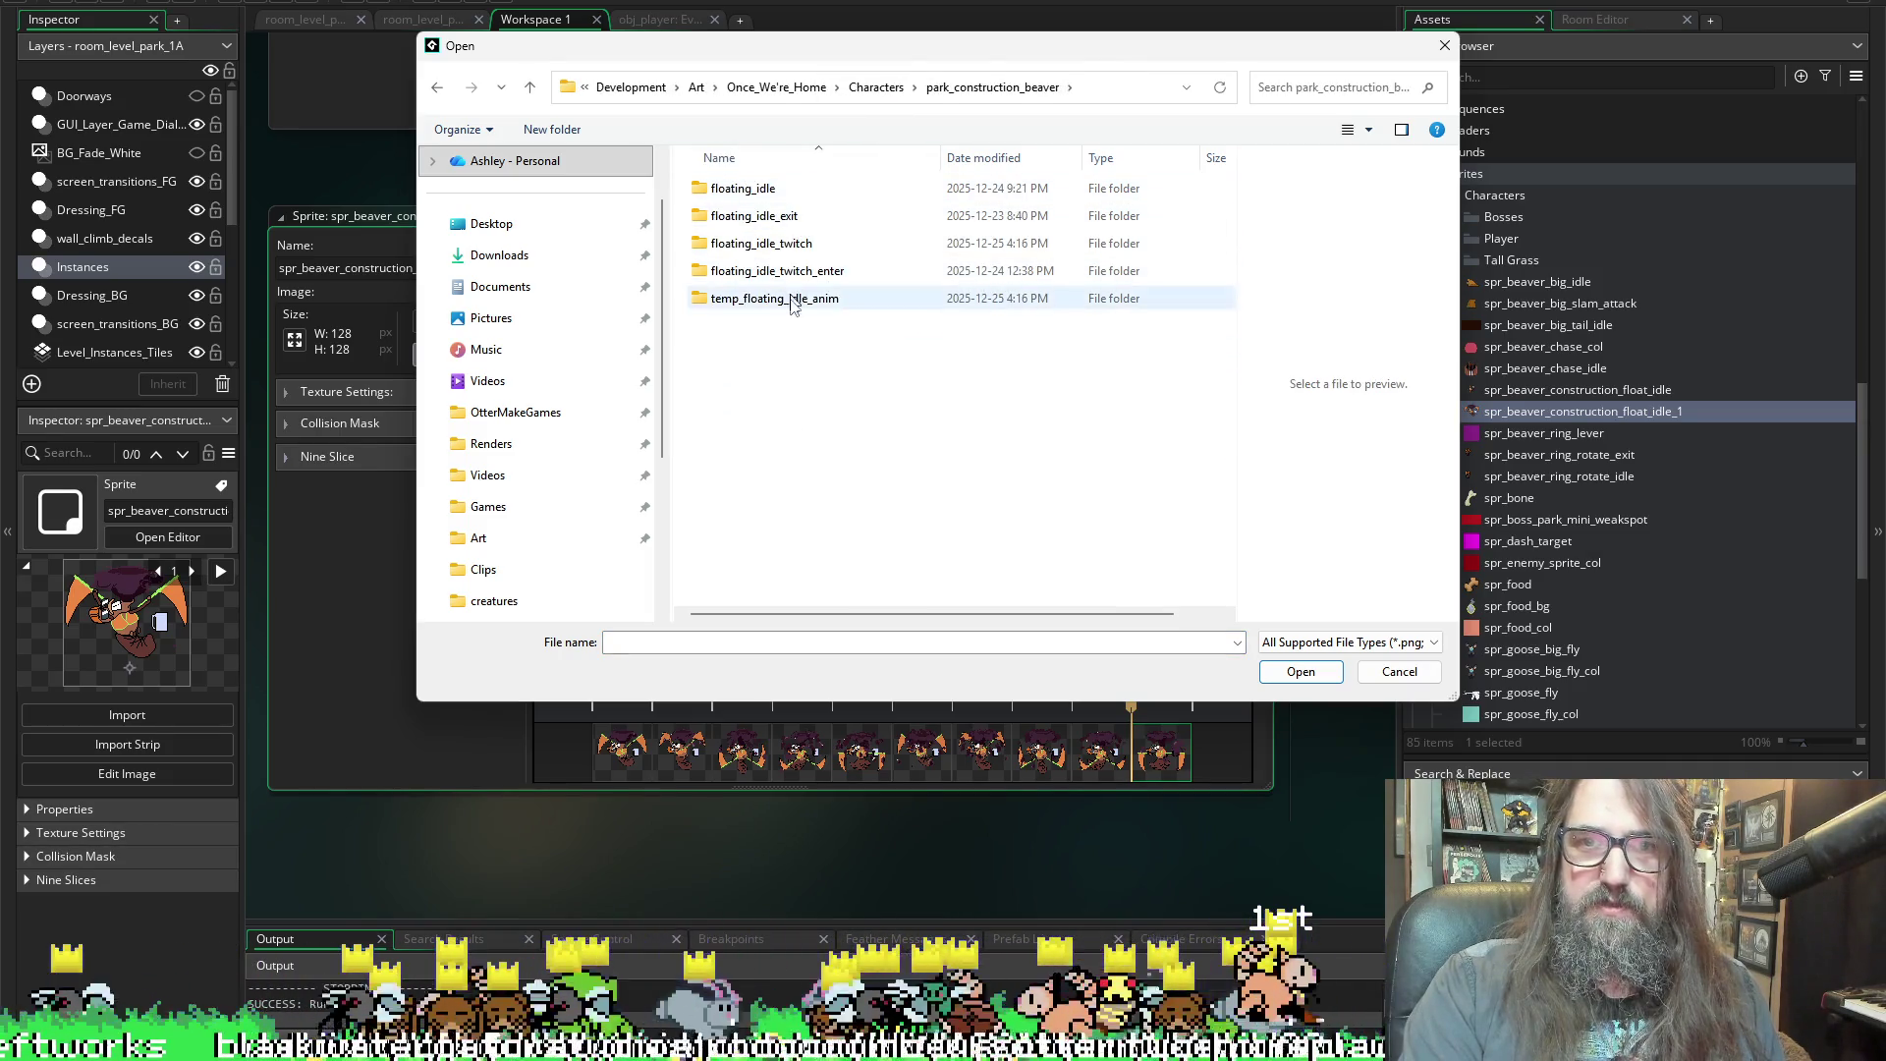
pyautogui.moveTo(807, 34)
pyautogui.mouseDown()
pyautogui.moveTo(1262, 30)
pyautogui.moveTo(1316, 138)
pyautogui.moveTo(774, 20)
pyautogui.mouseUp()
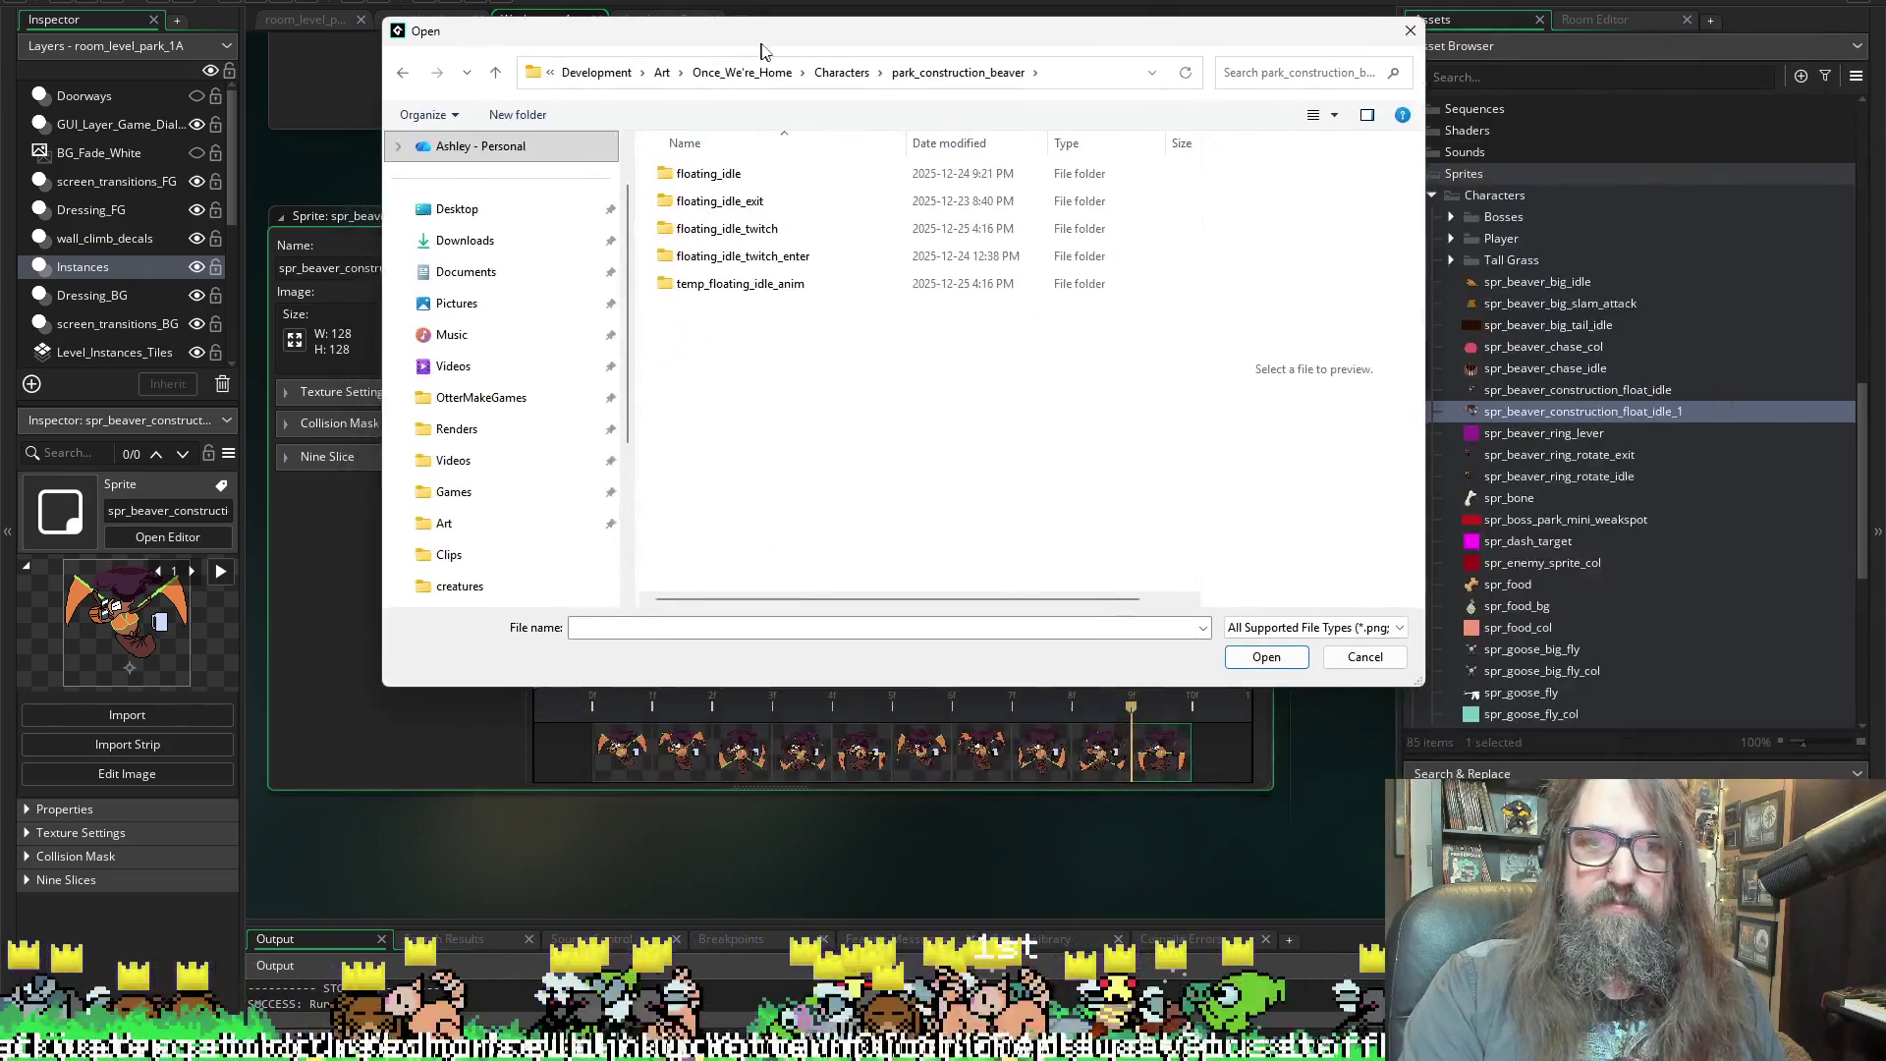
pyautogui.doubleClick(740, 284)
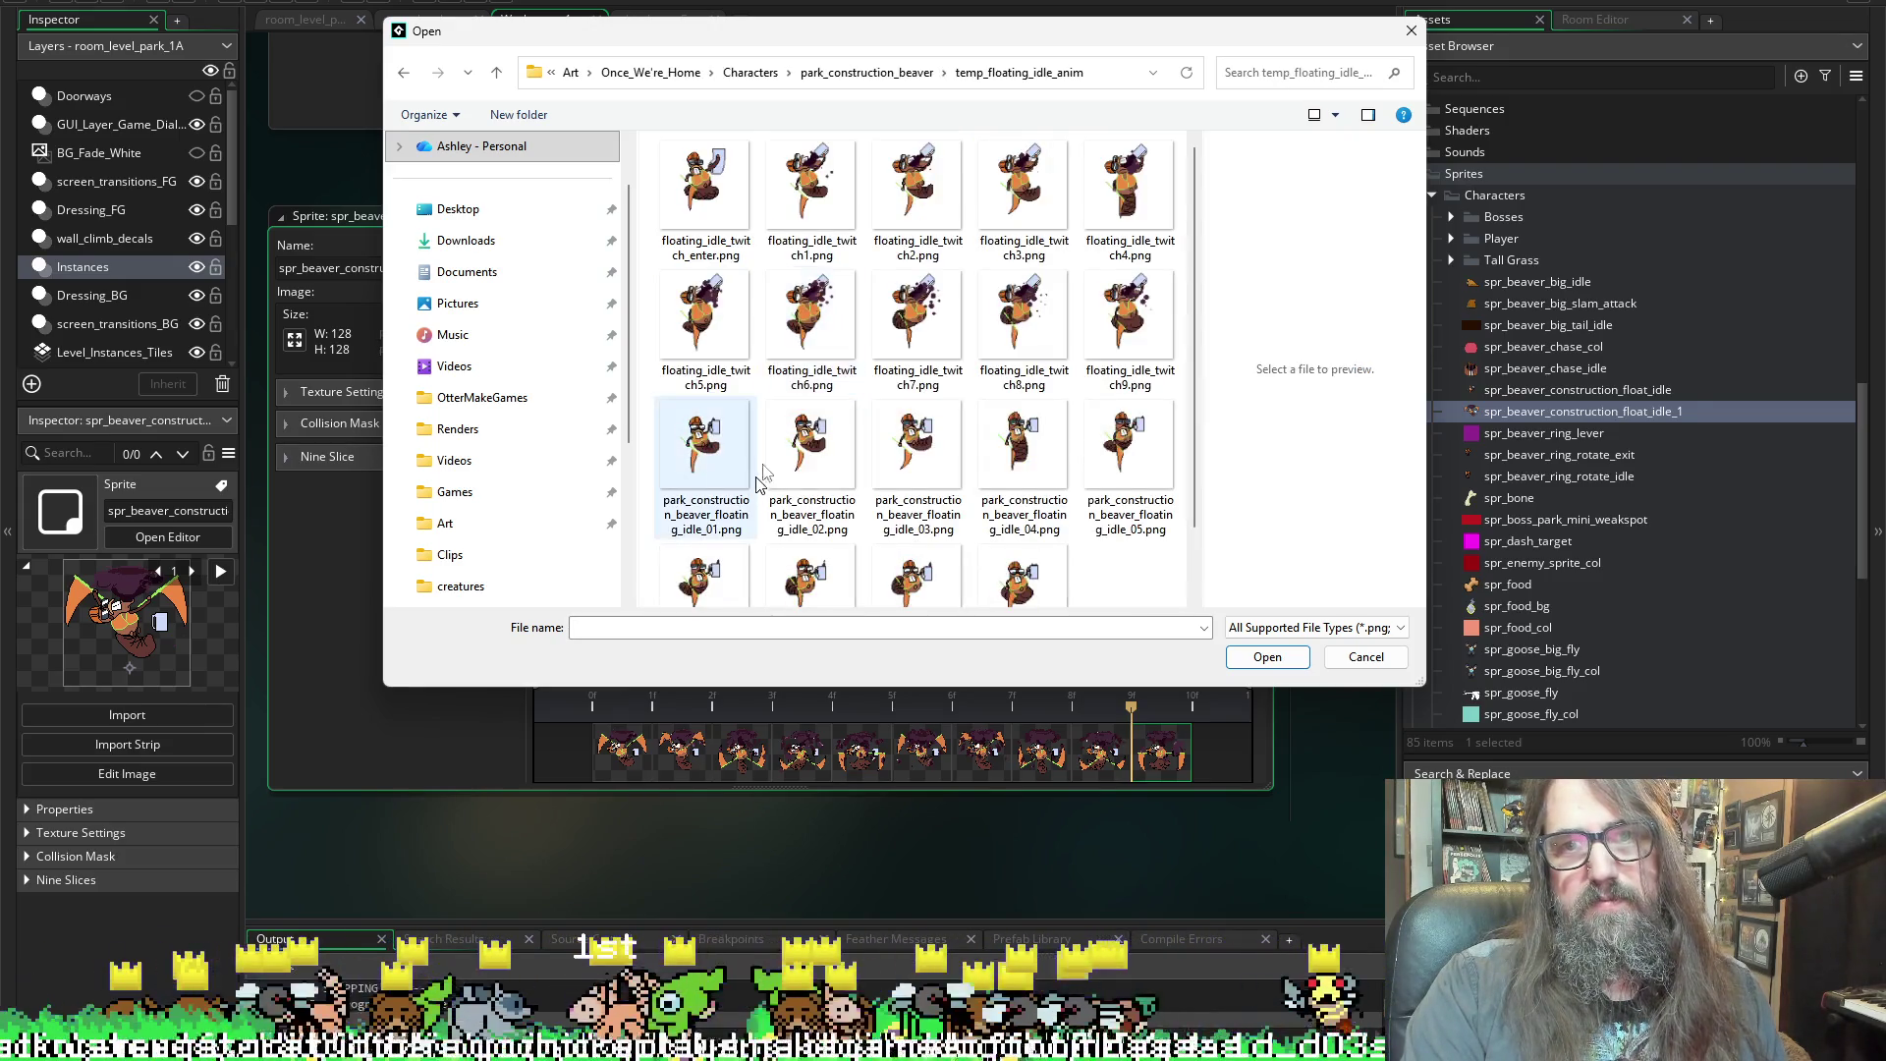
pyautogui.scroll(-1, 765, 481)
pyautogui.scroll(1, 920, 488)
pyautogui.hotkey('alt', 'Up')
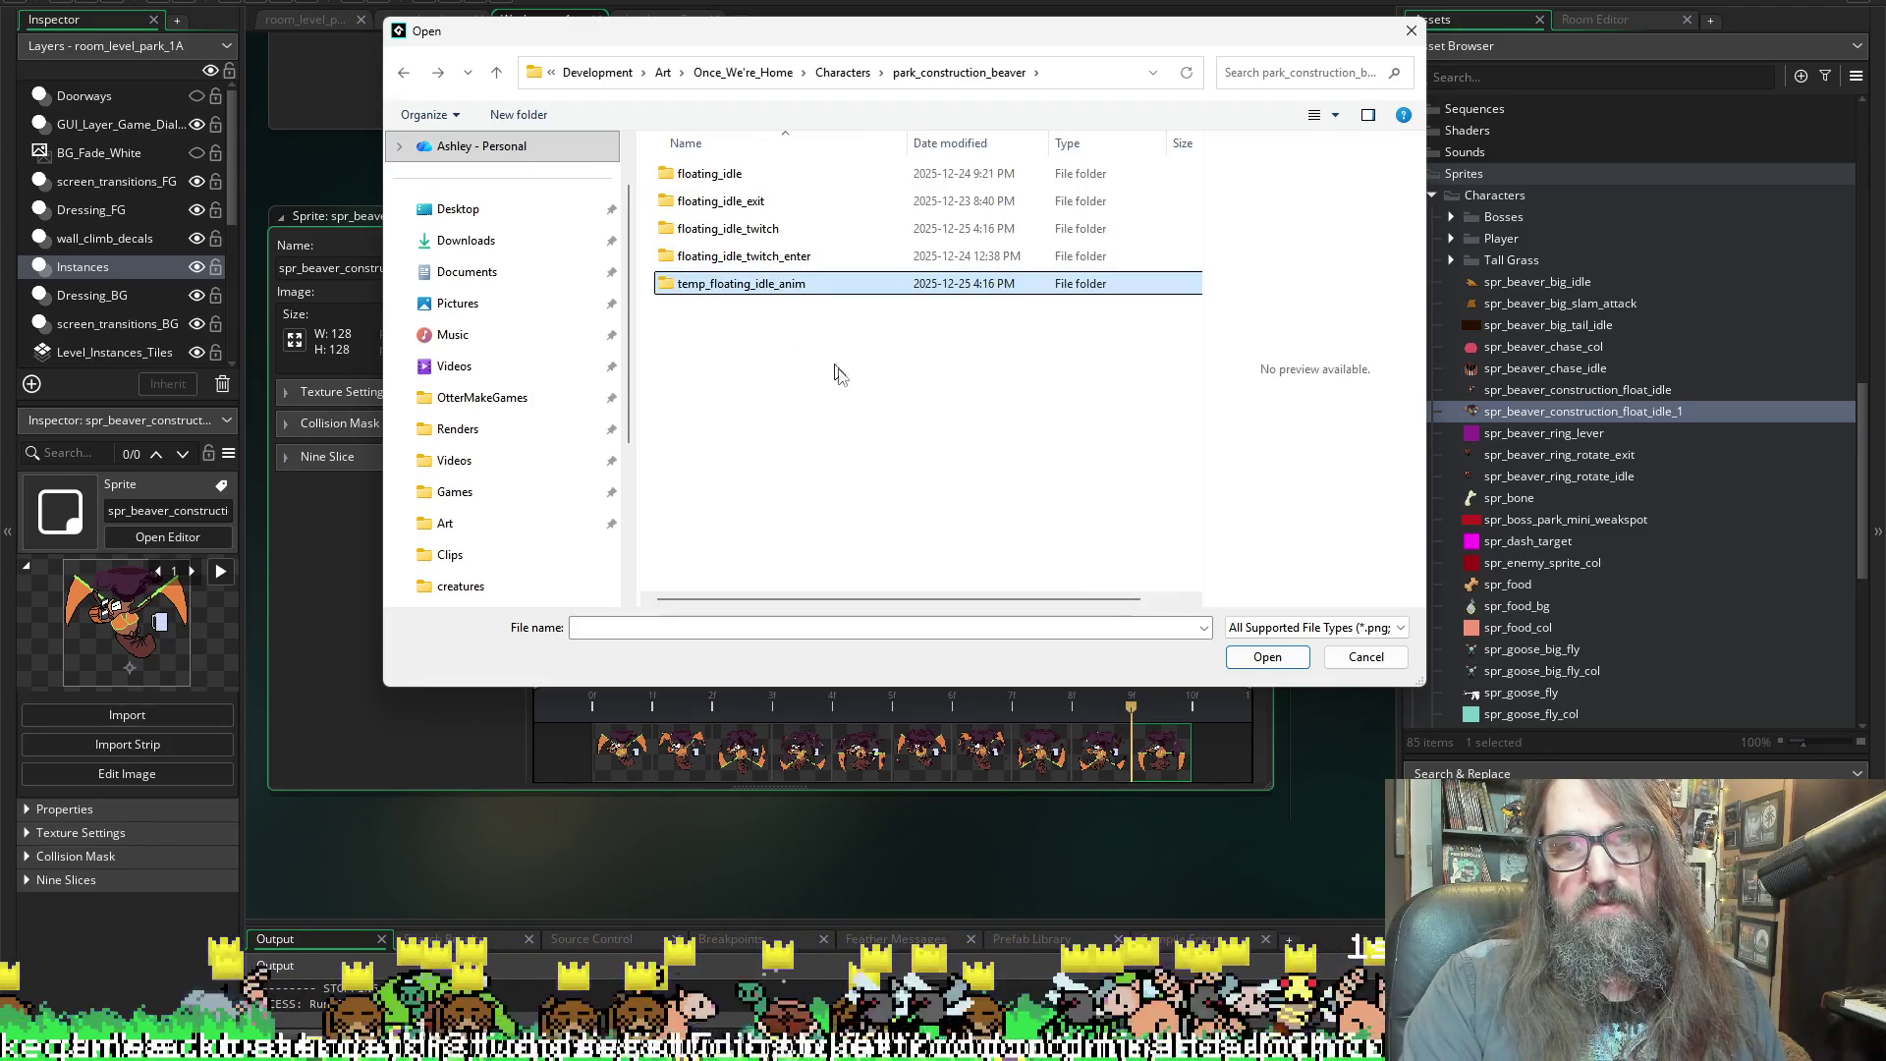
# Select all ten PNGs in floating_idle_exit and import them into float_idle_1
pyautogui.doubleClick(746, 174)
pyautogui.hotkey('alt', 'Up')
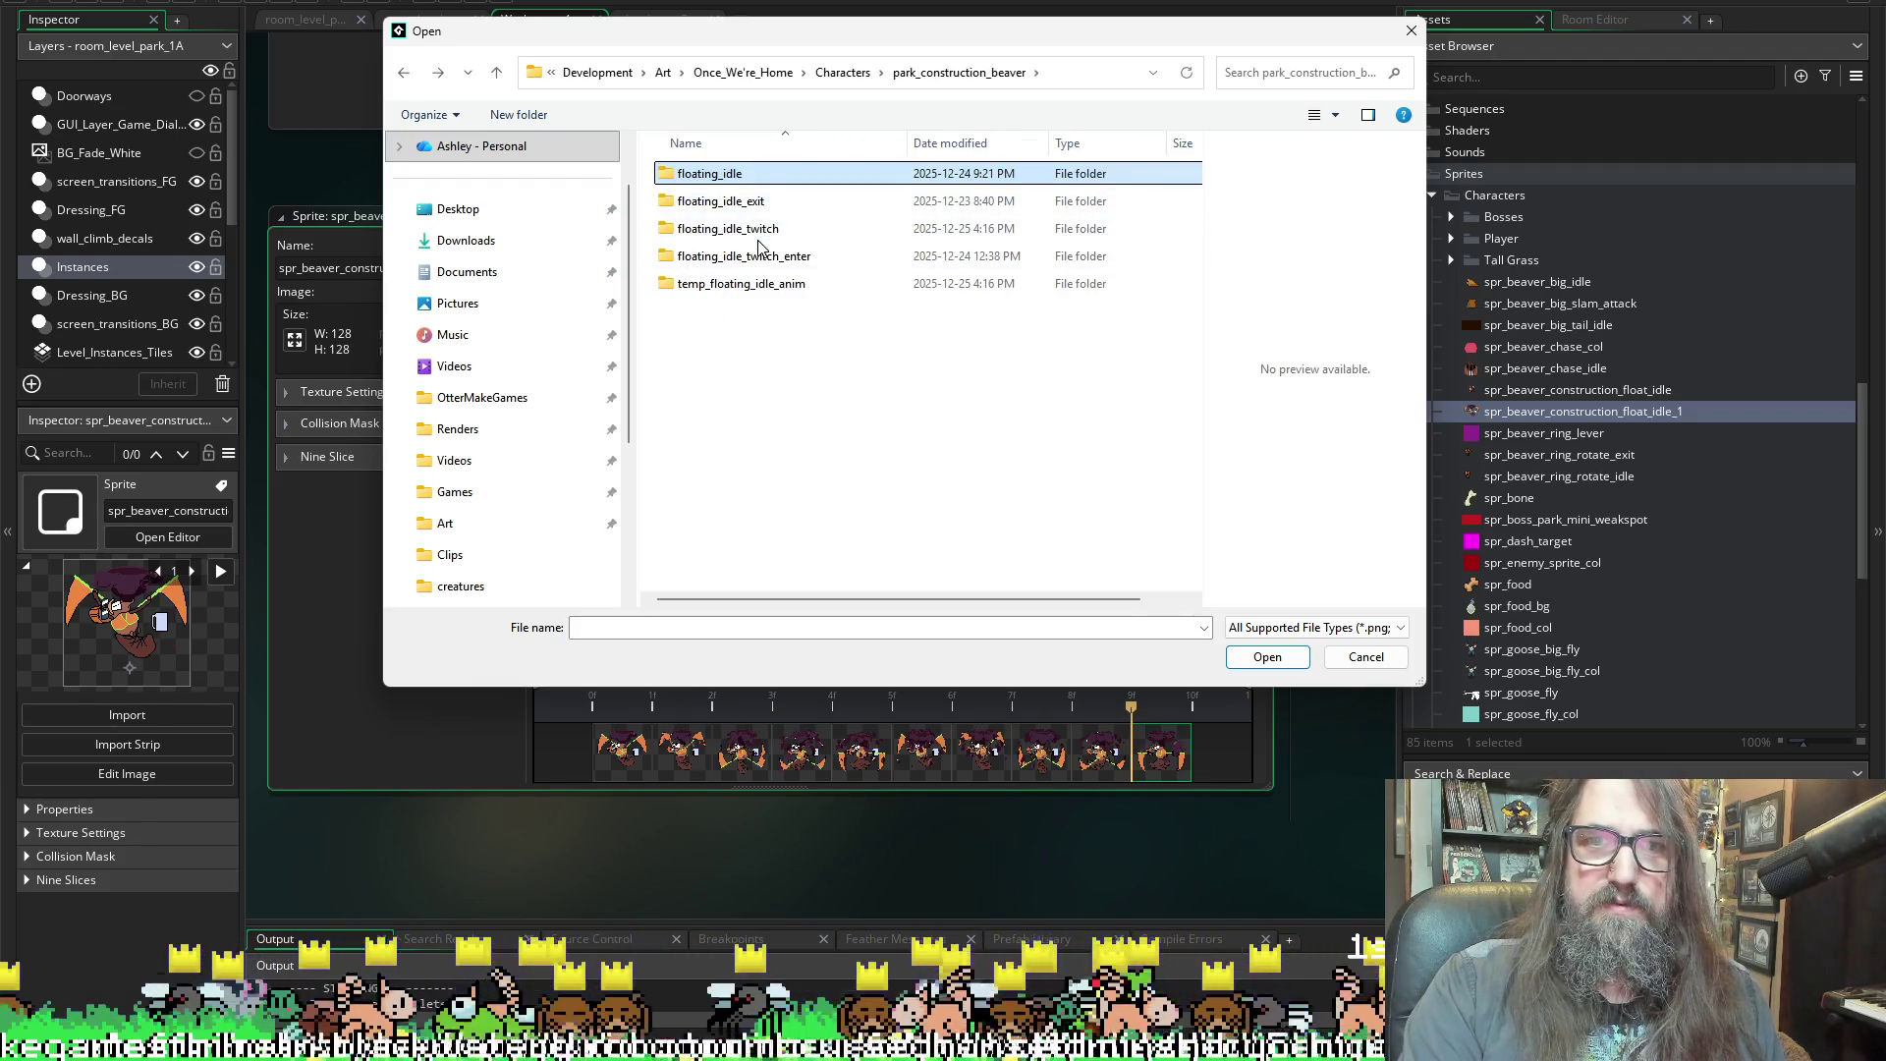
pyautogui.doubleClick(759, 233)
pyautogui.moveTo(786, 51)
pyautogui.mouseDown()
pyautogui.moveTo(835, 638)
pyautogui.moveTo(823, 762)
pyautogui.moveTo(874, 668)
pyautogui.moveTo(900, 305)
pyautogui.moveTo(881, 197)
pyautogui.mouseUp()
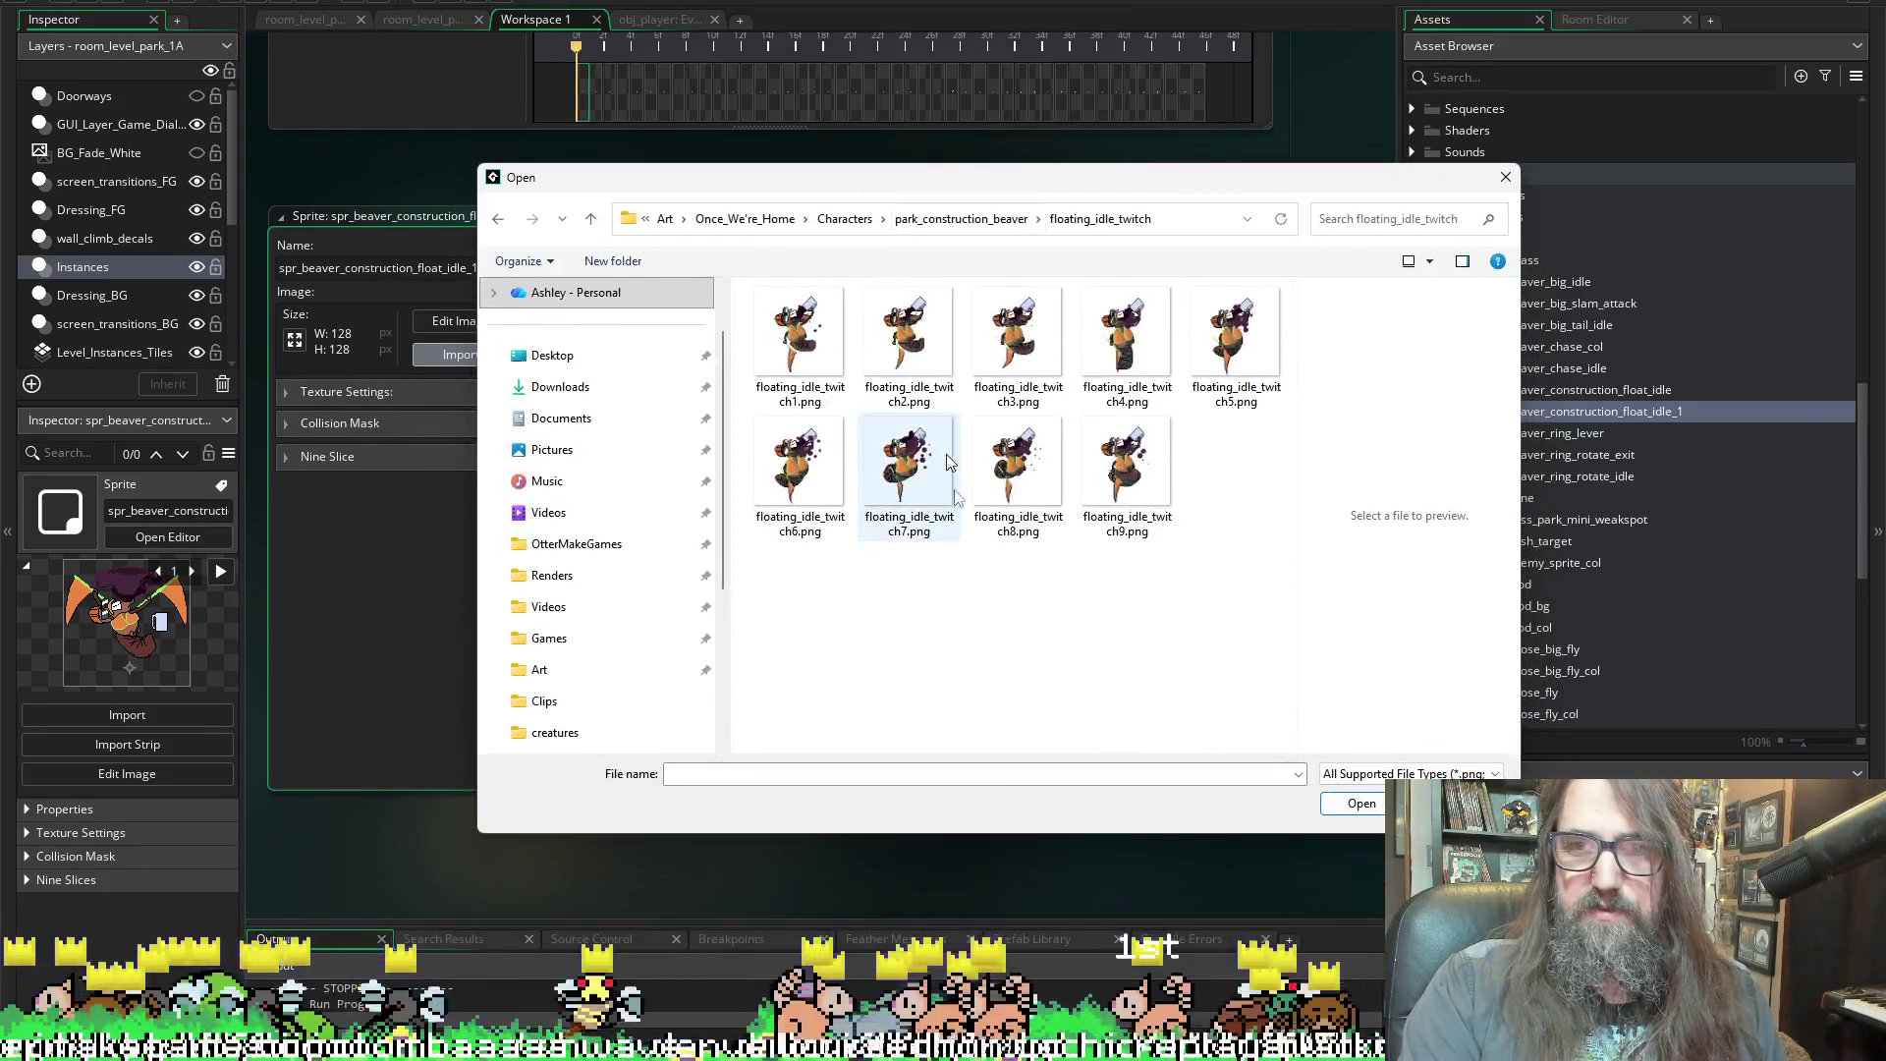
pyautogui.hotkey('alt', 'Up')
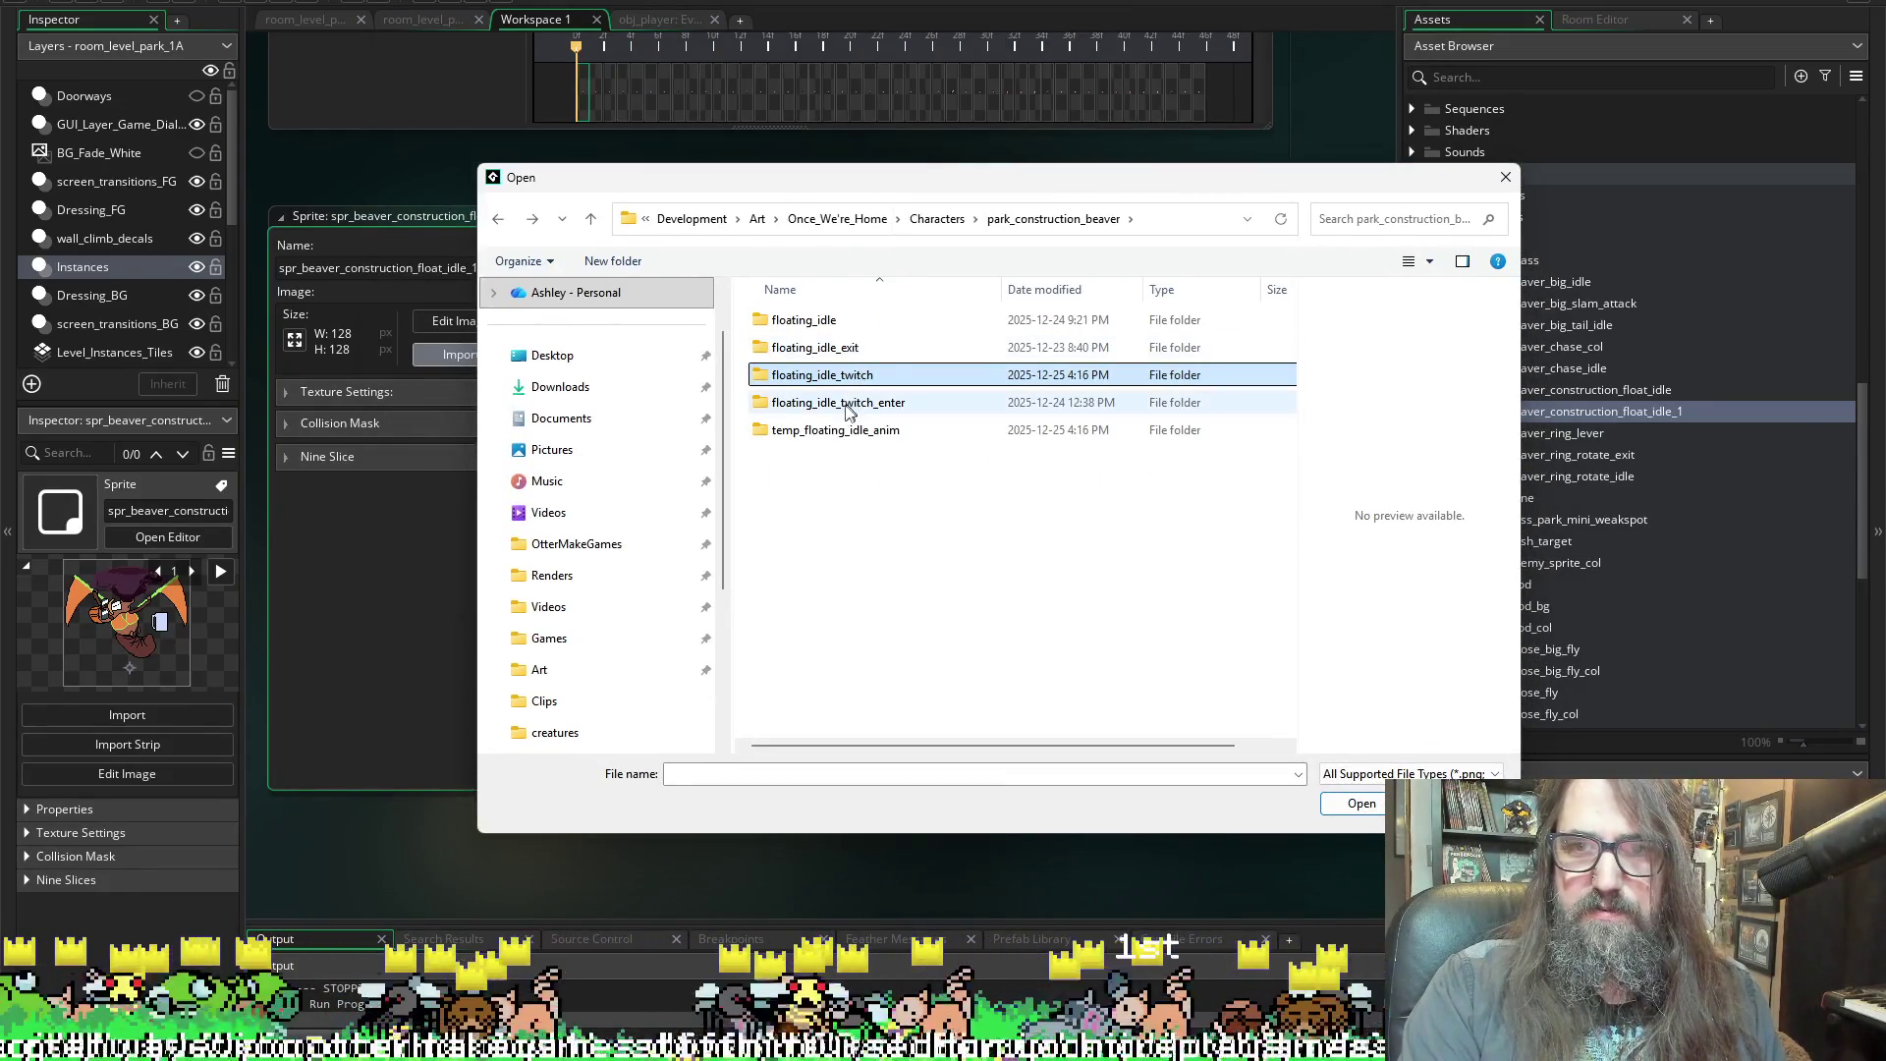
pyautogui.doubleClick(837, 347)
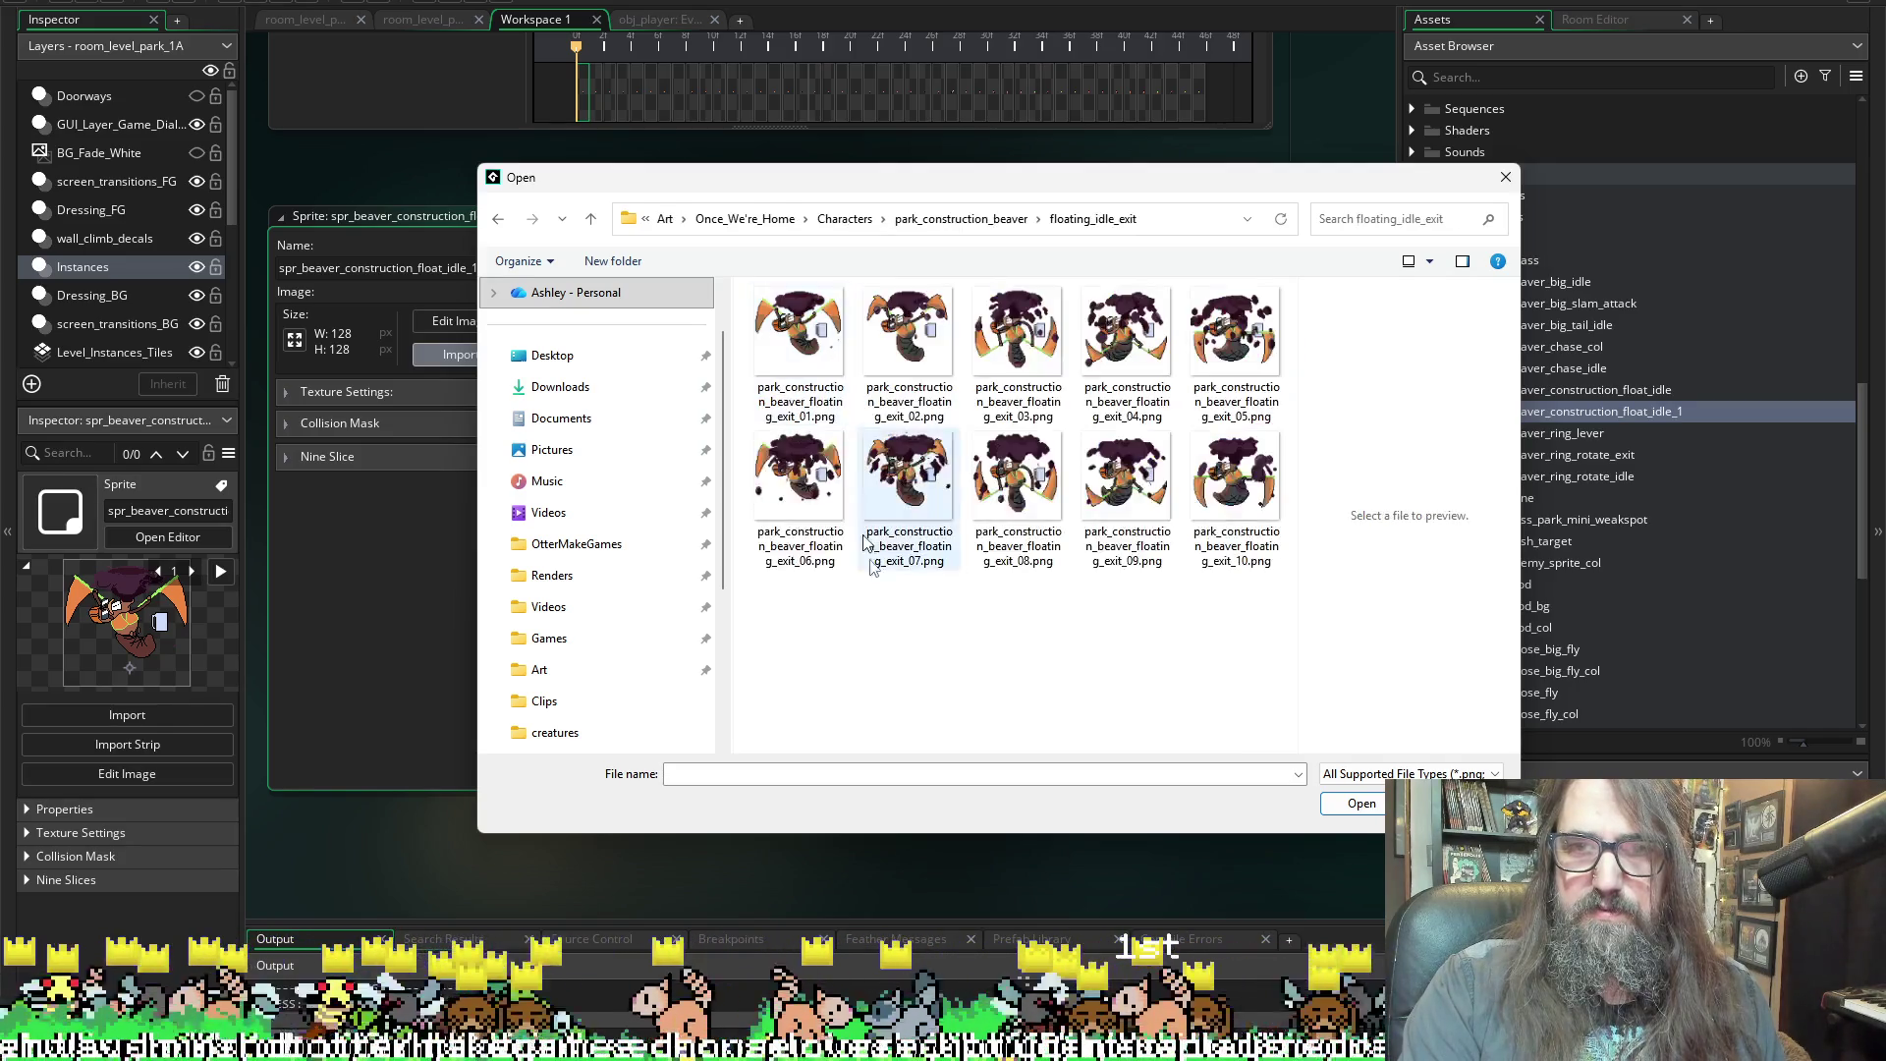
pyautogui.click(800, 334)
pyautogui.keyDown('shift'); pyautogui.click(1235, 496); pyautogui.keyUp('shift')
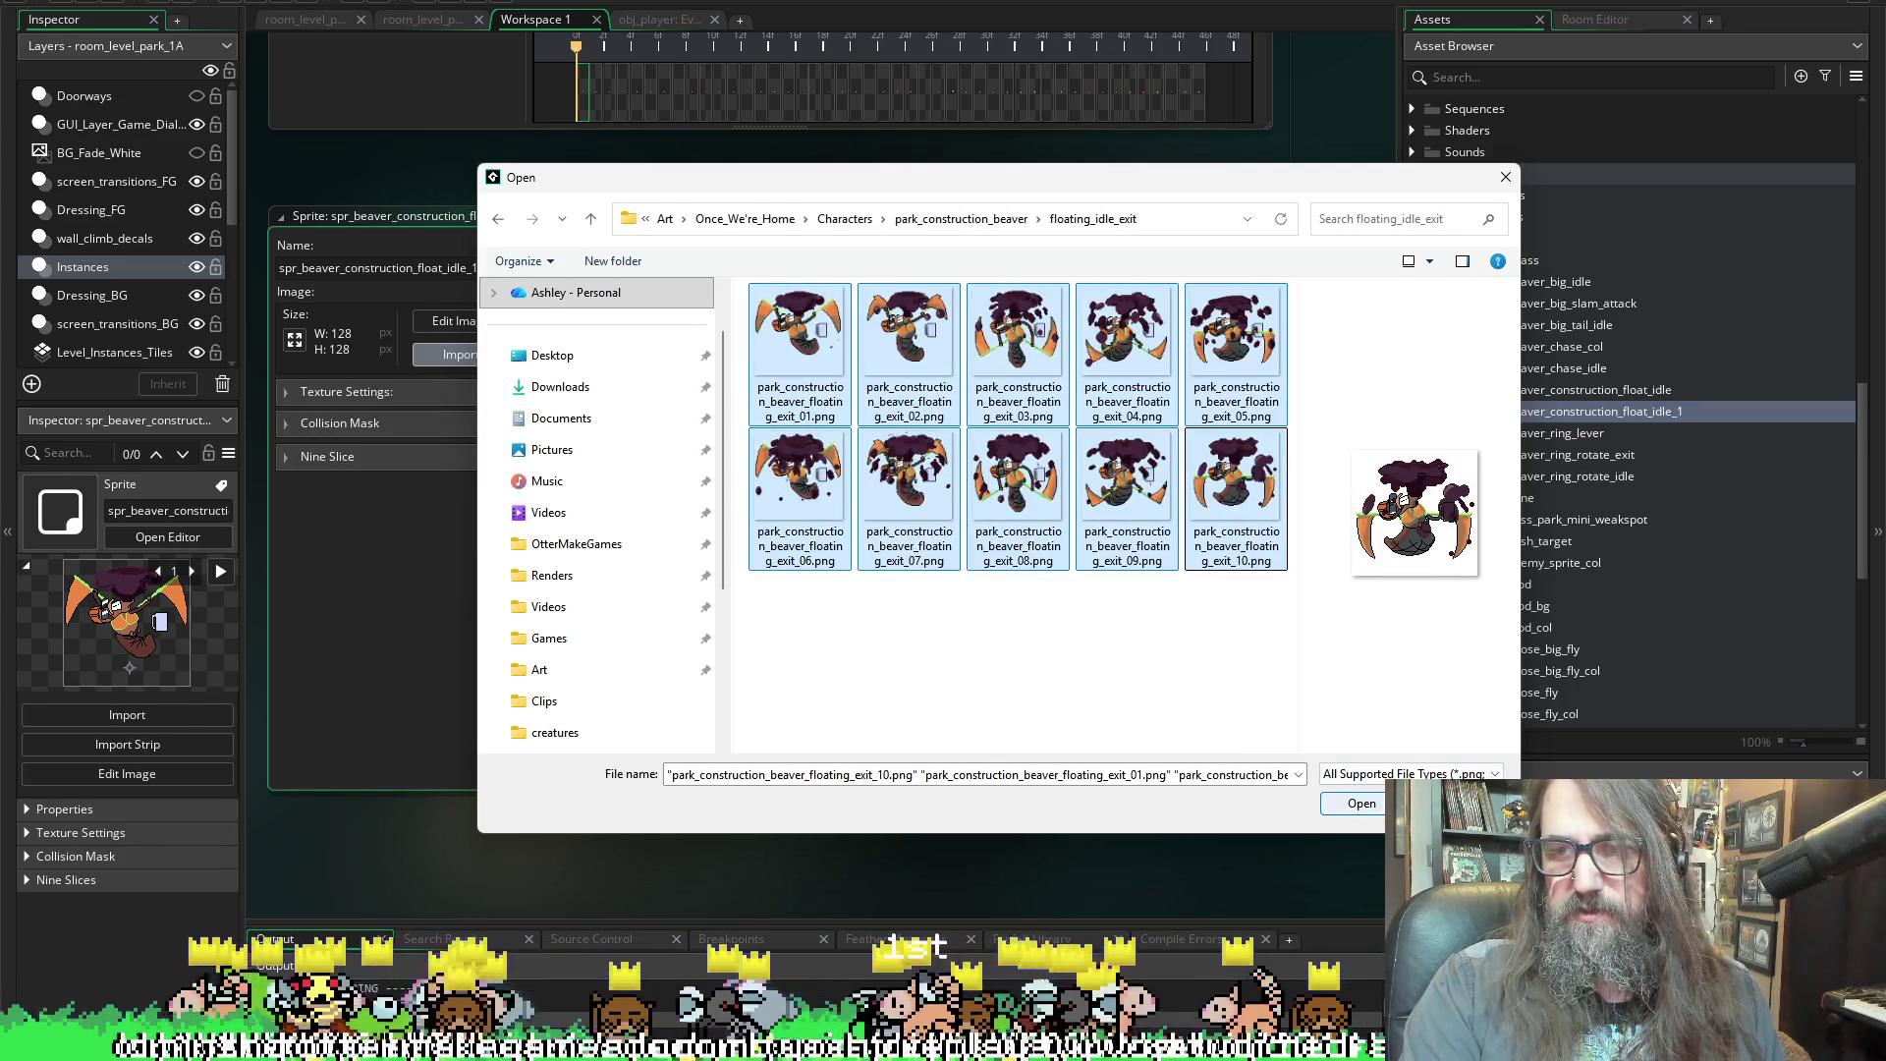
pyautogui.press('Return')
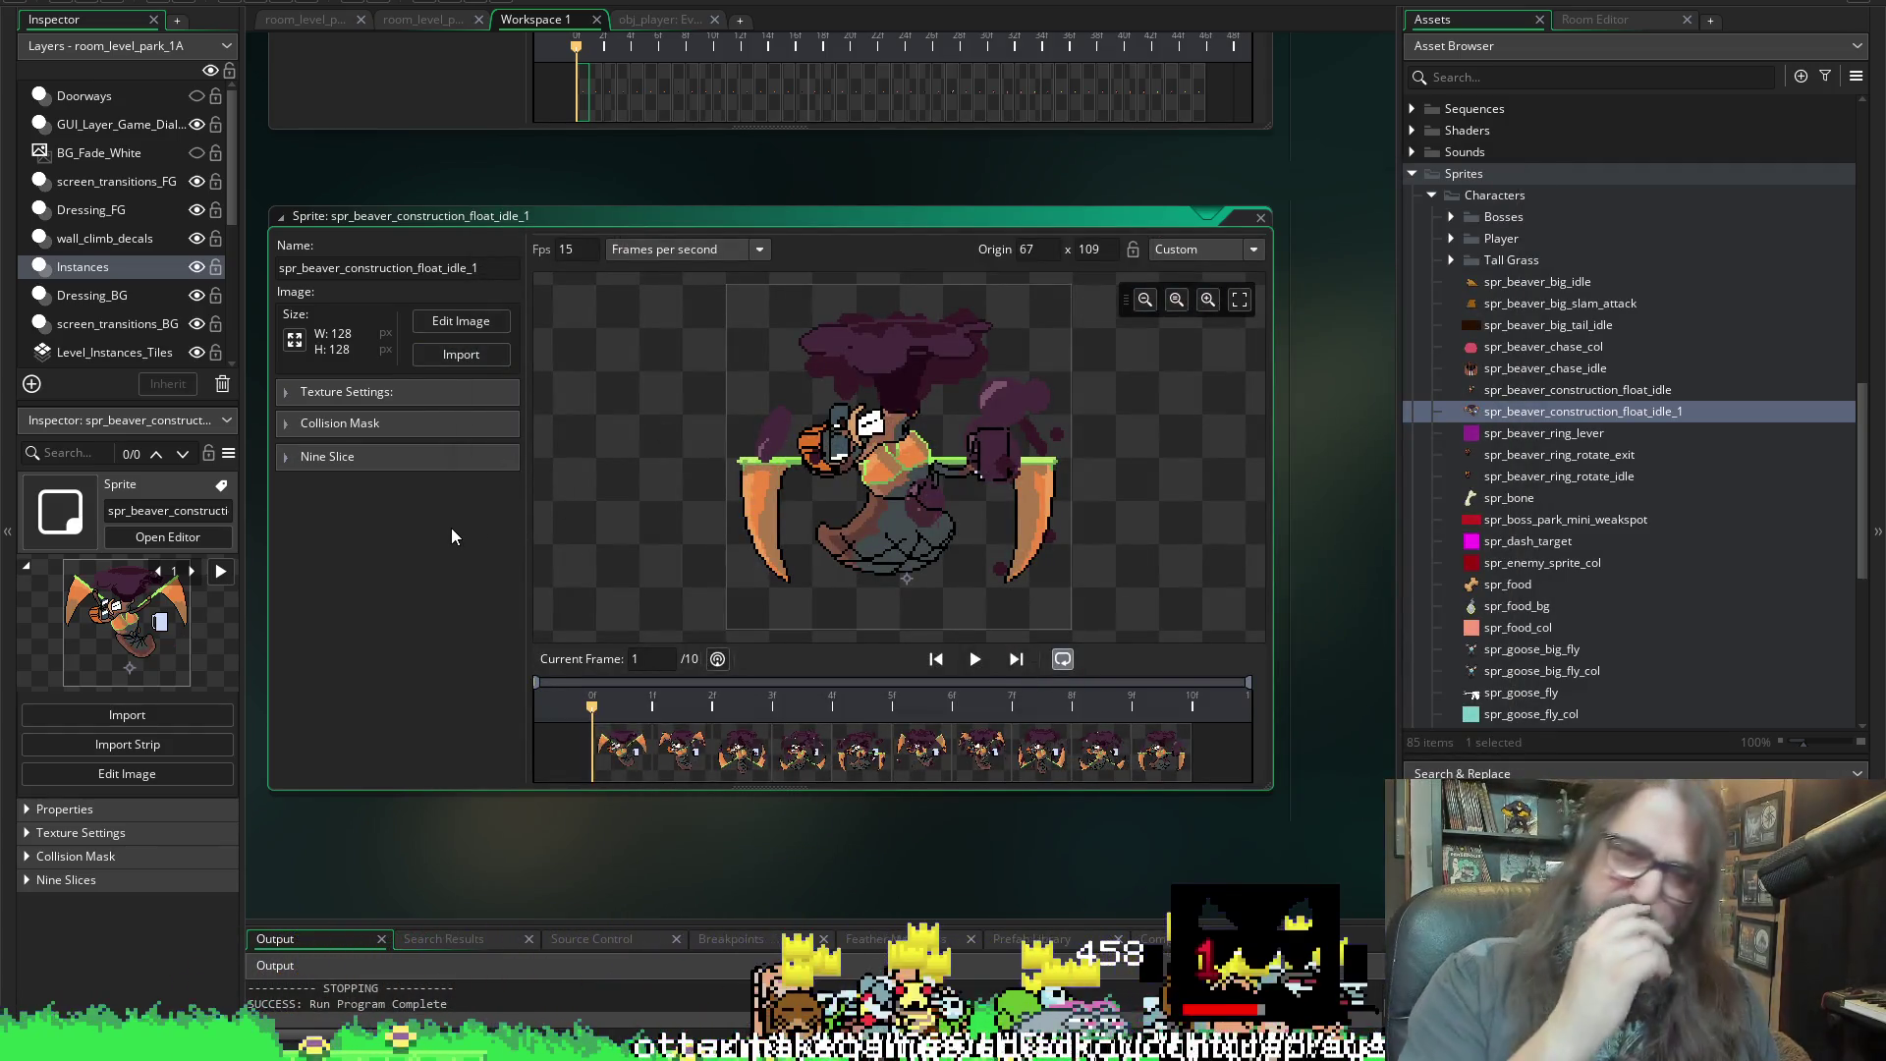
# Select every frame in spr_beaver_construction_float_idle's timeline and delete them, confirming with OK
pyautogui.scroll(-2, 453, 570)
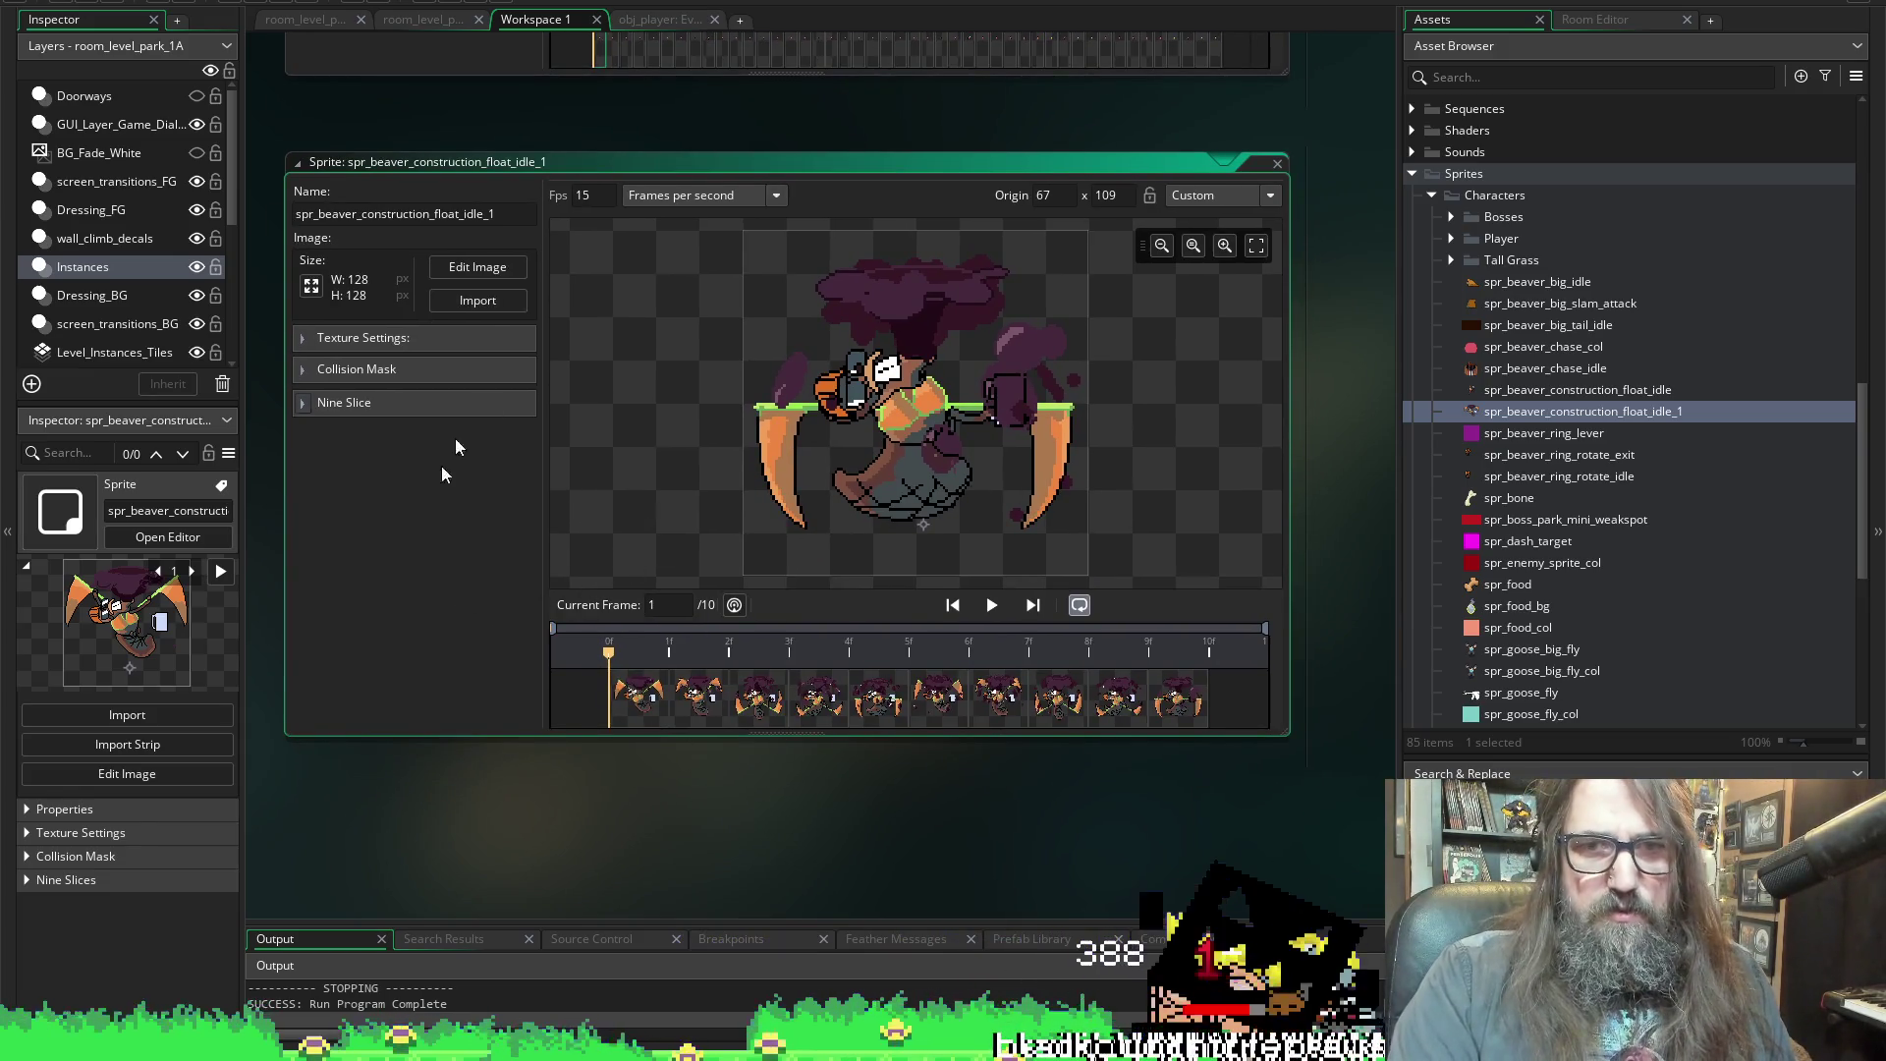
pyautogui.scroll(5, 438, 497)
pyautogui.scroll(6, 452, 569)
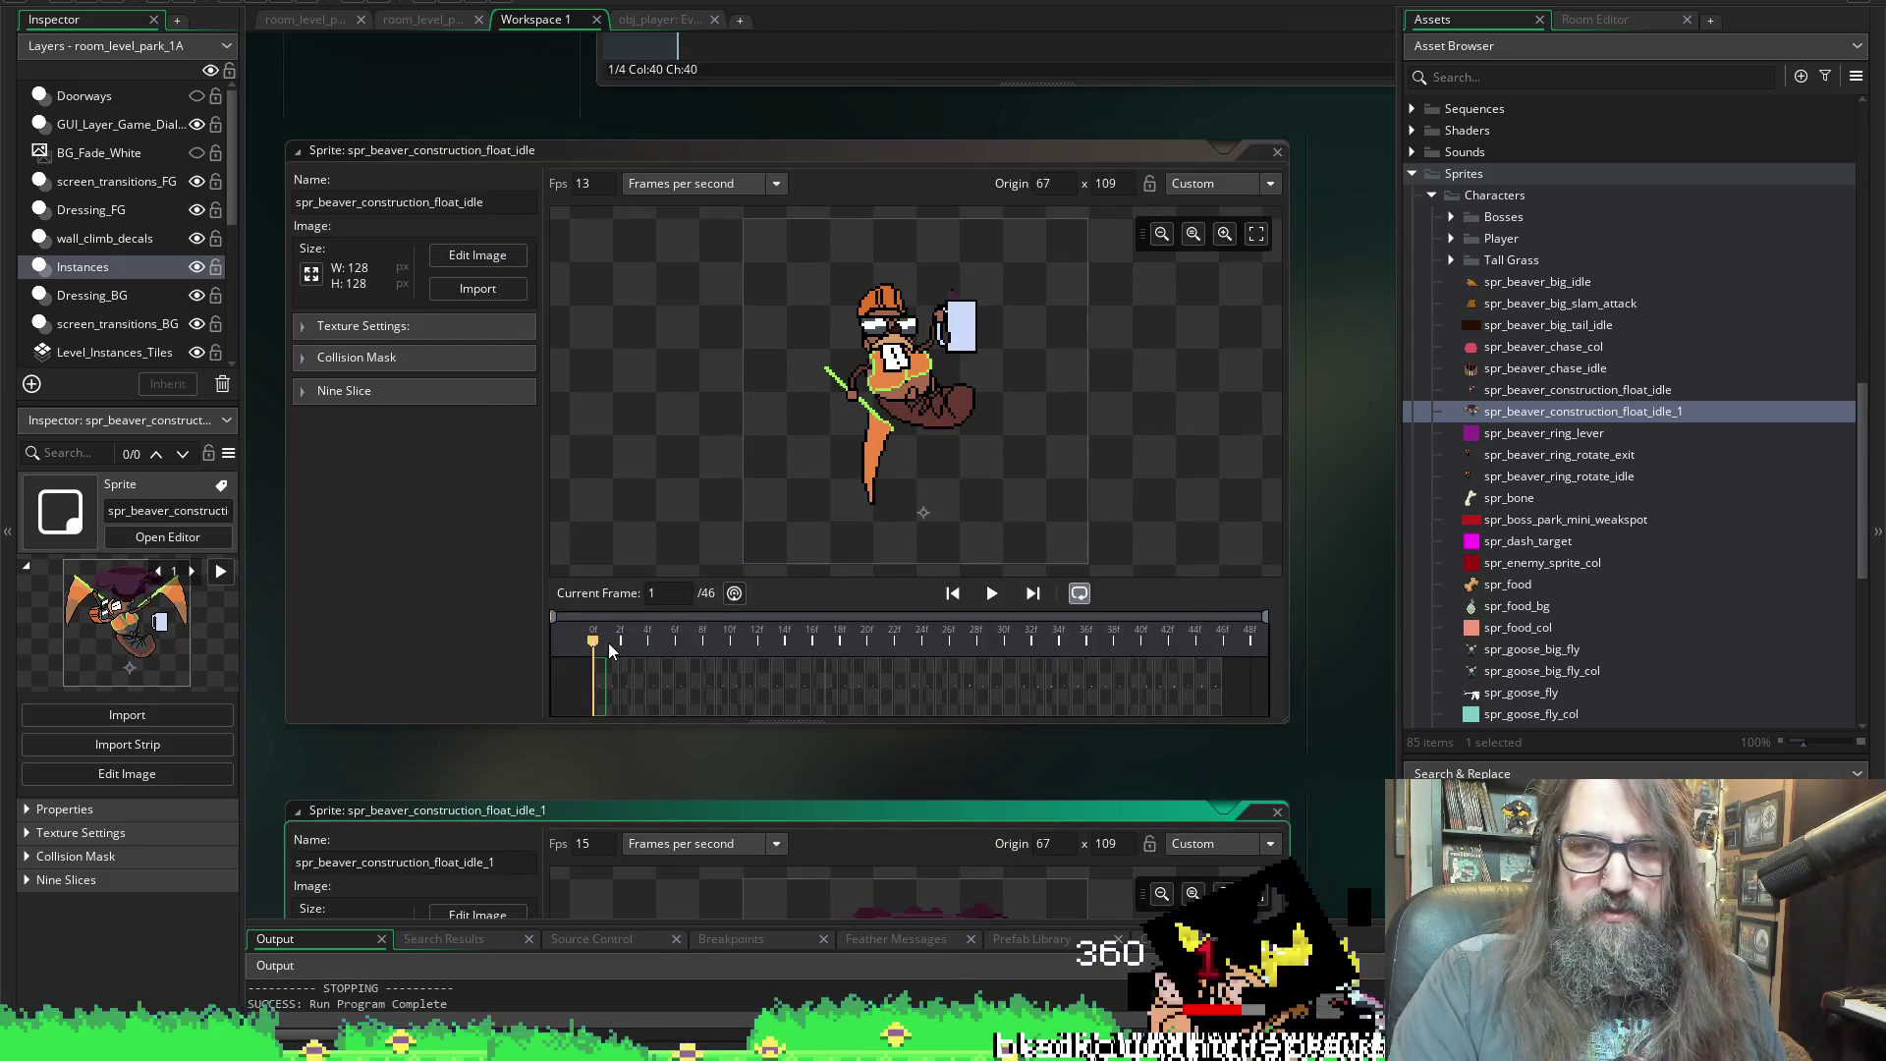
pyautogui.click(717, 688)
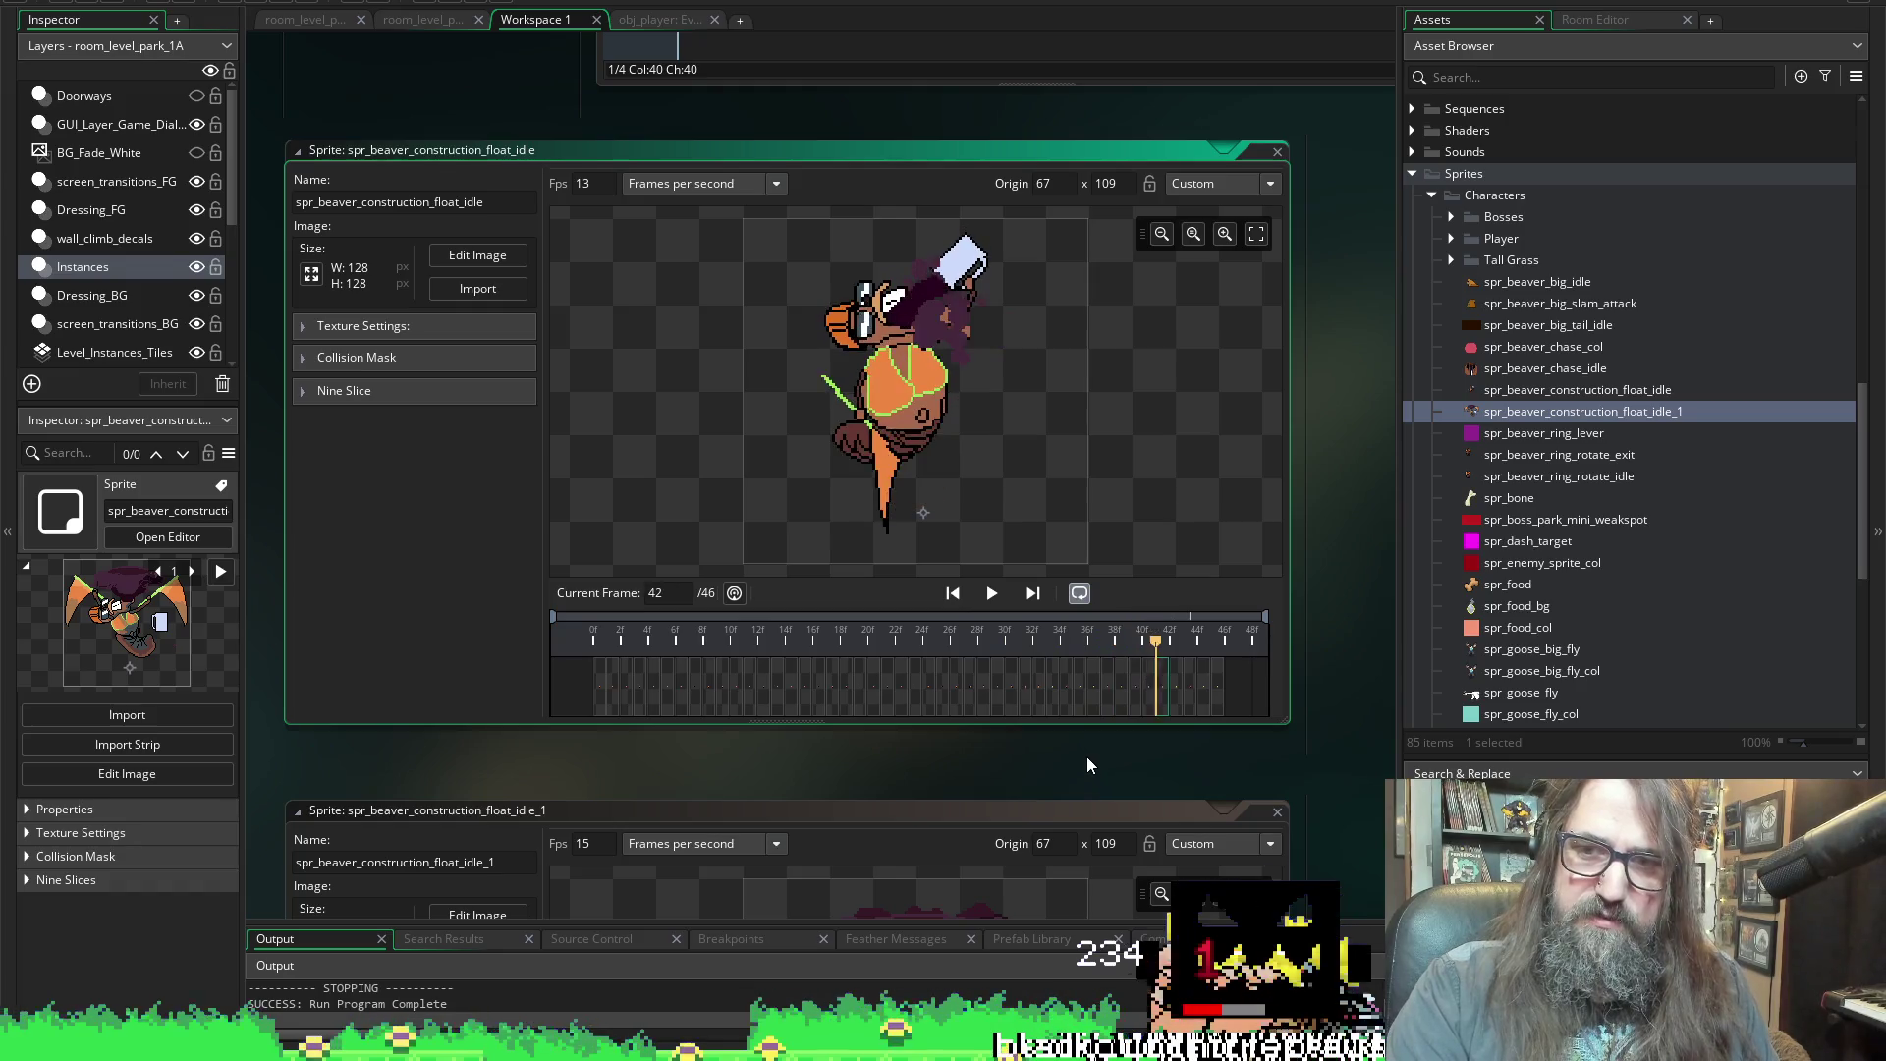
pyautogui.click(601, 694)
pyautogui.keyDown('shift'); pyautogui.click(1217, 699); pyautogui.keyUp('shift')
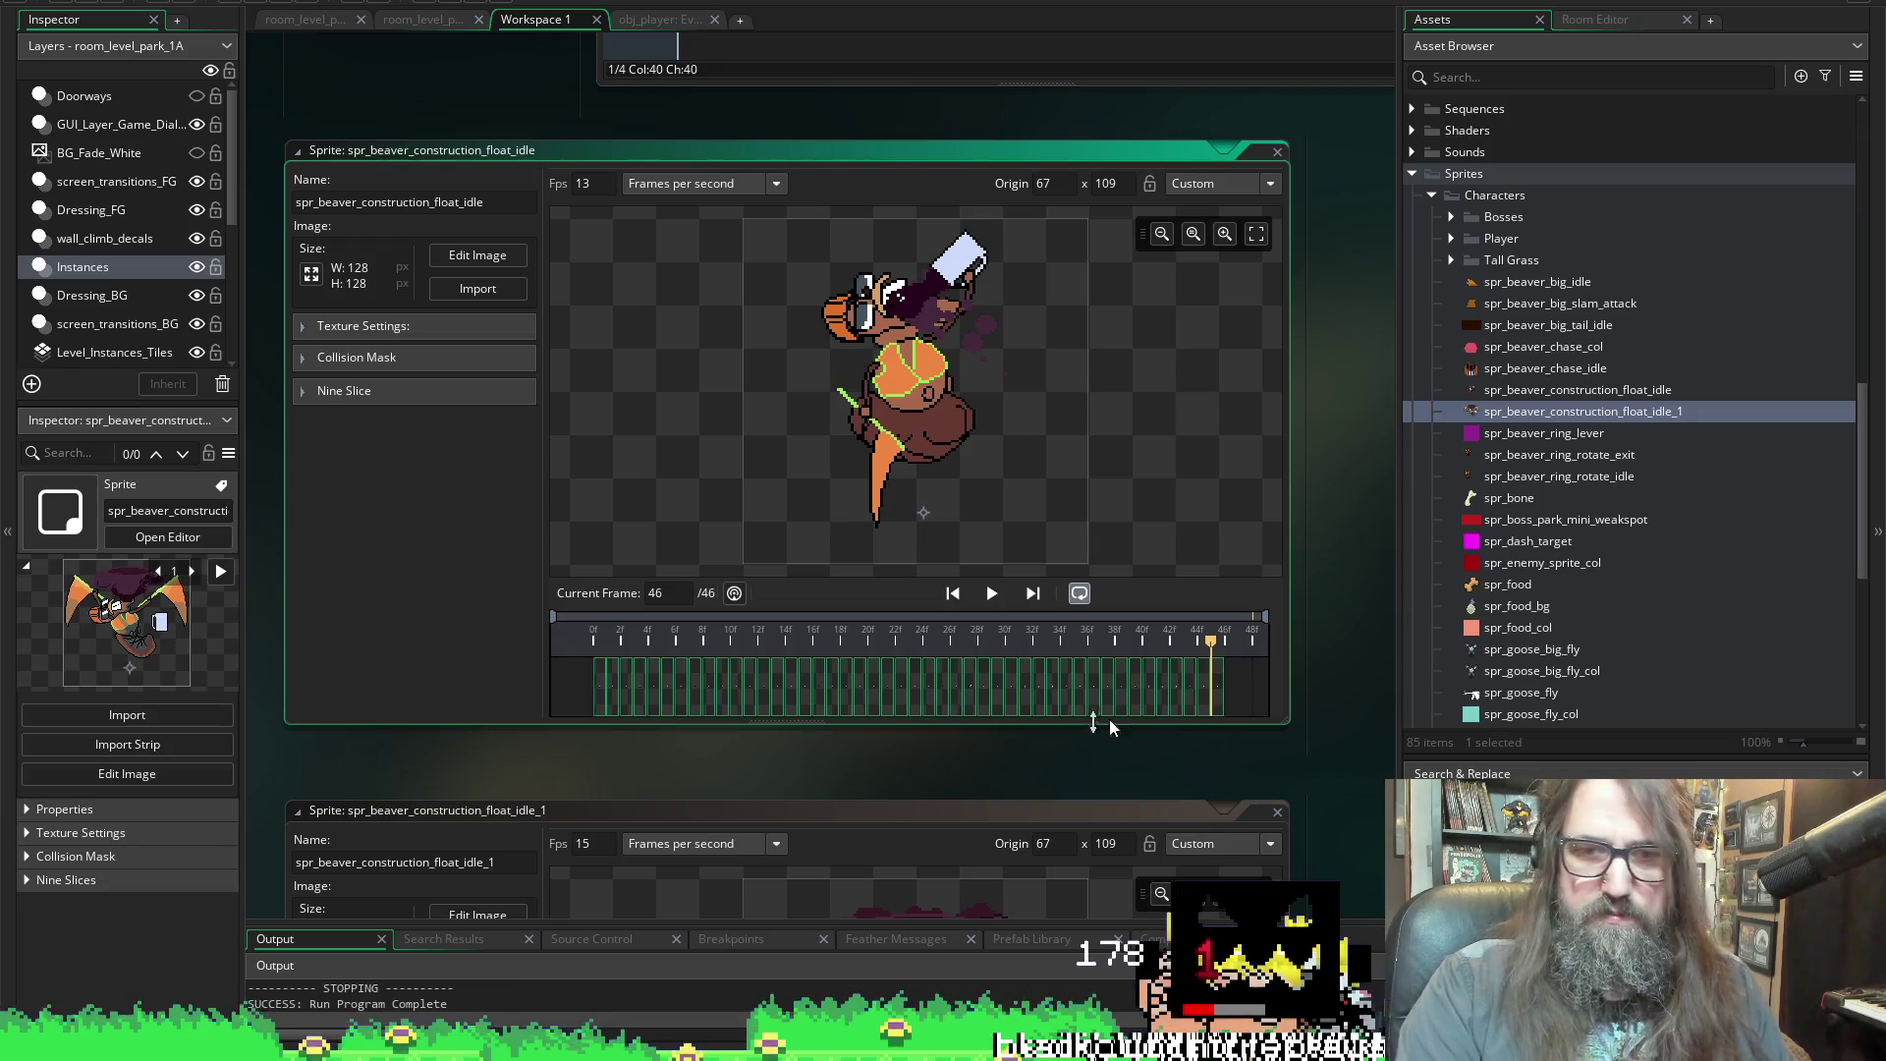
pyautogui.press('Delete')
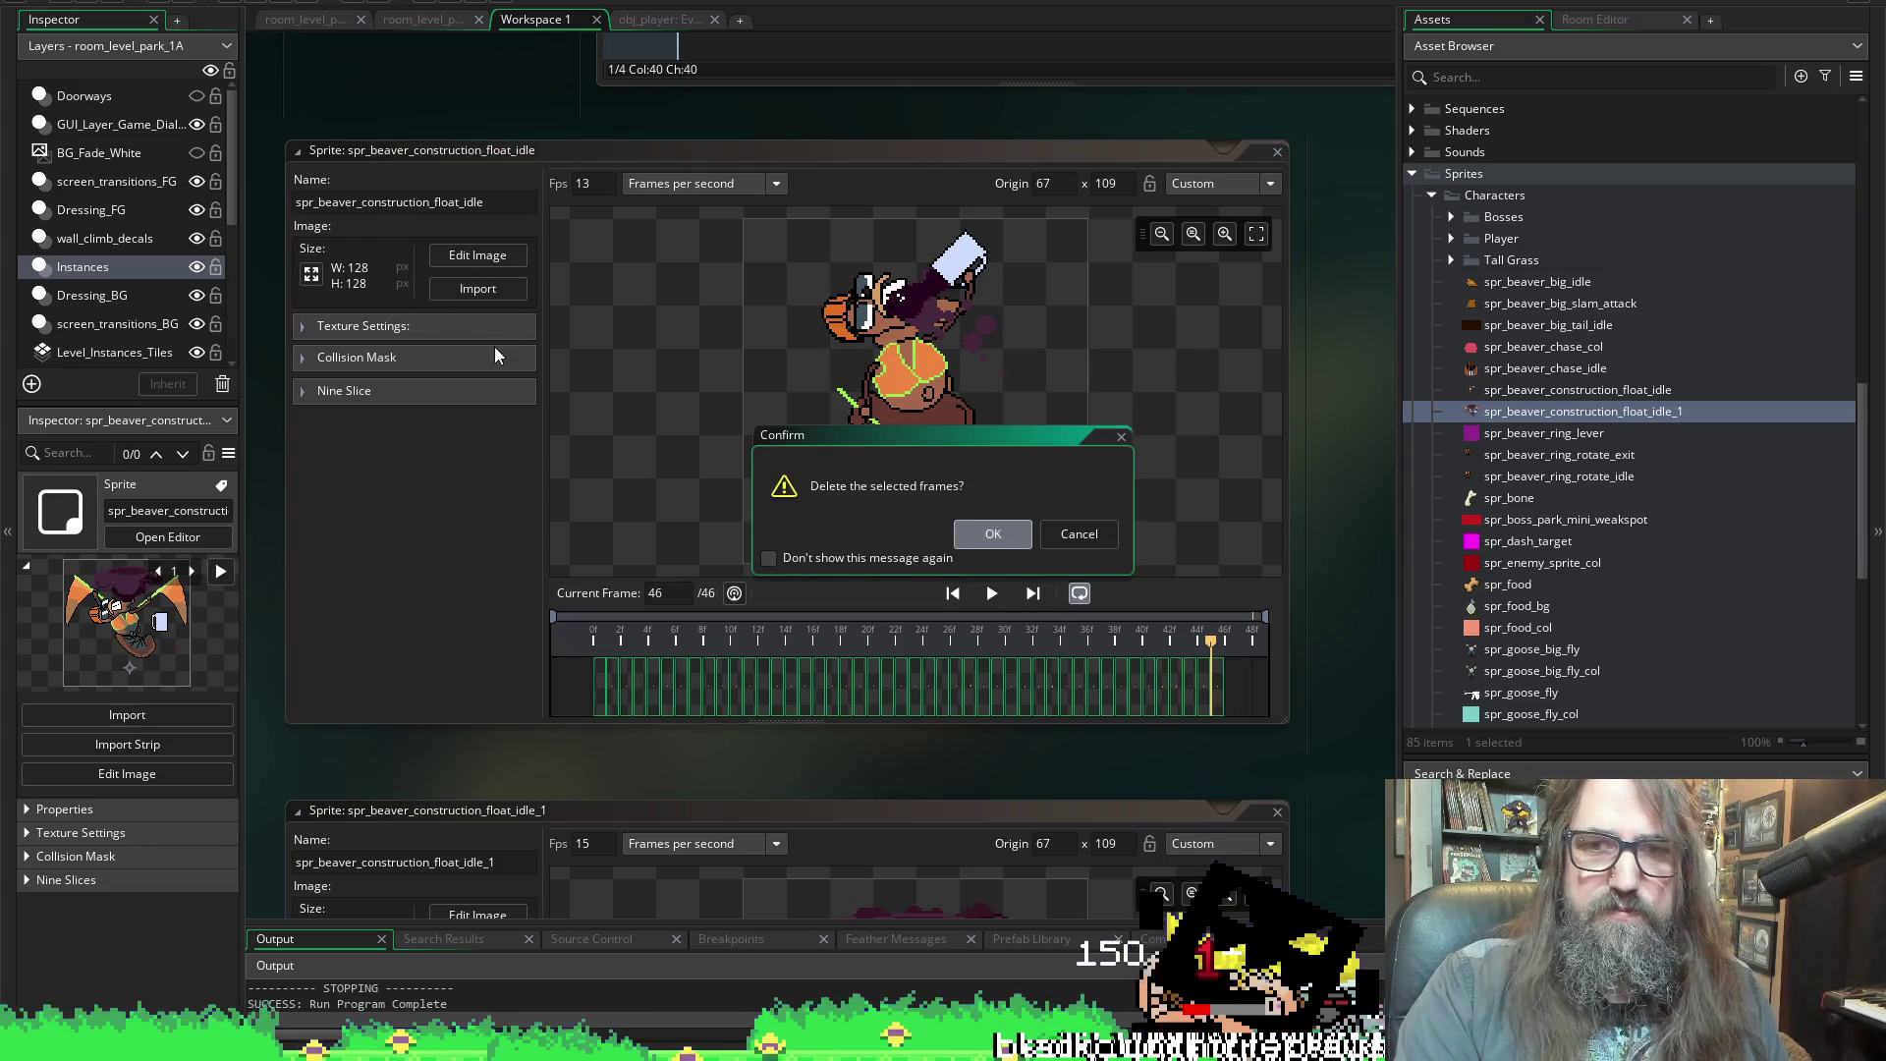
pyautogui.press('Return')
# Open float_idle's import dialog and look through the temp_floating_idle_anim idle frames
pyautogui.click(477, 288)
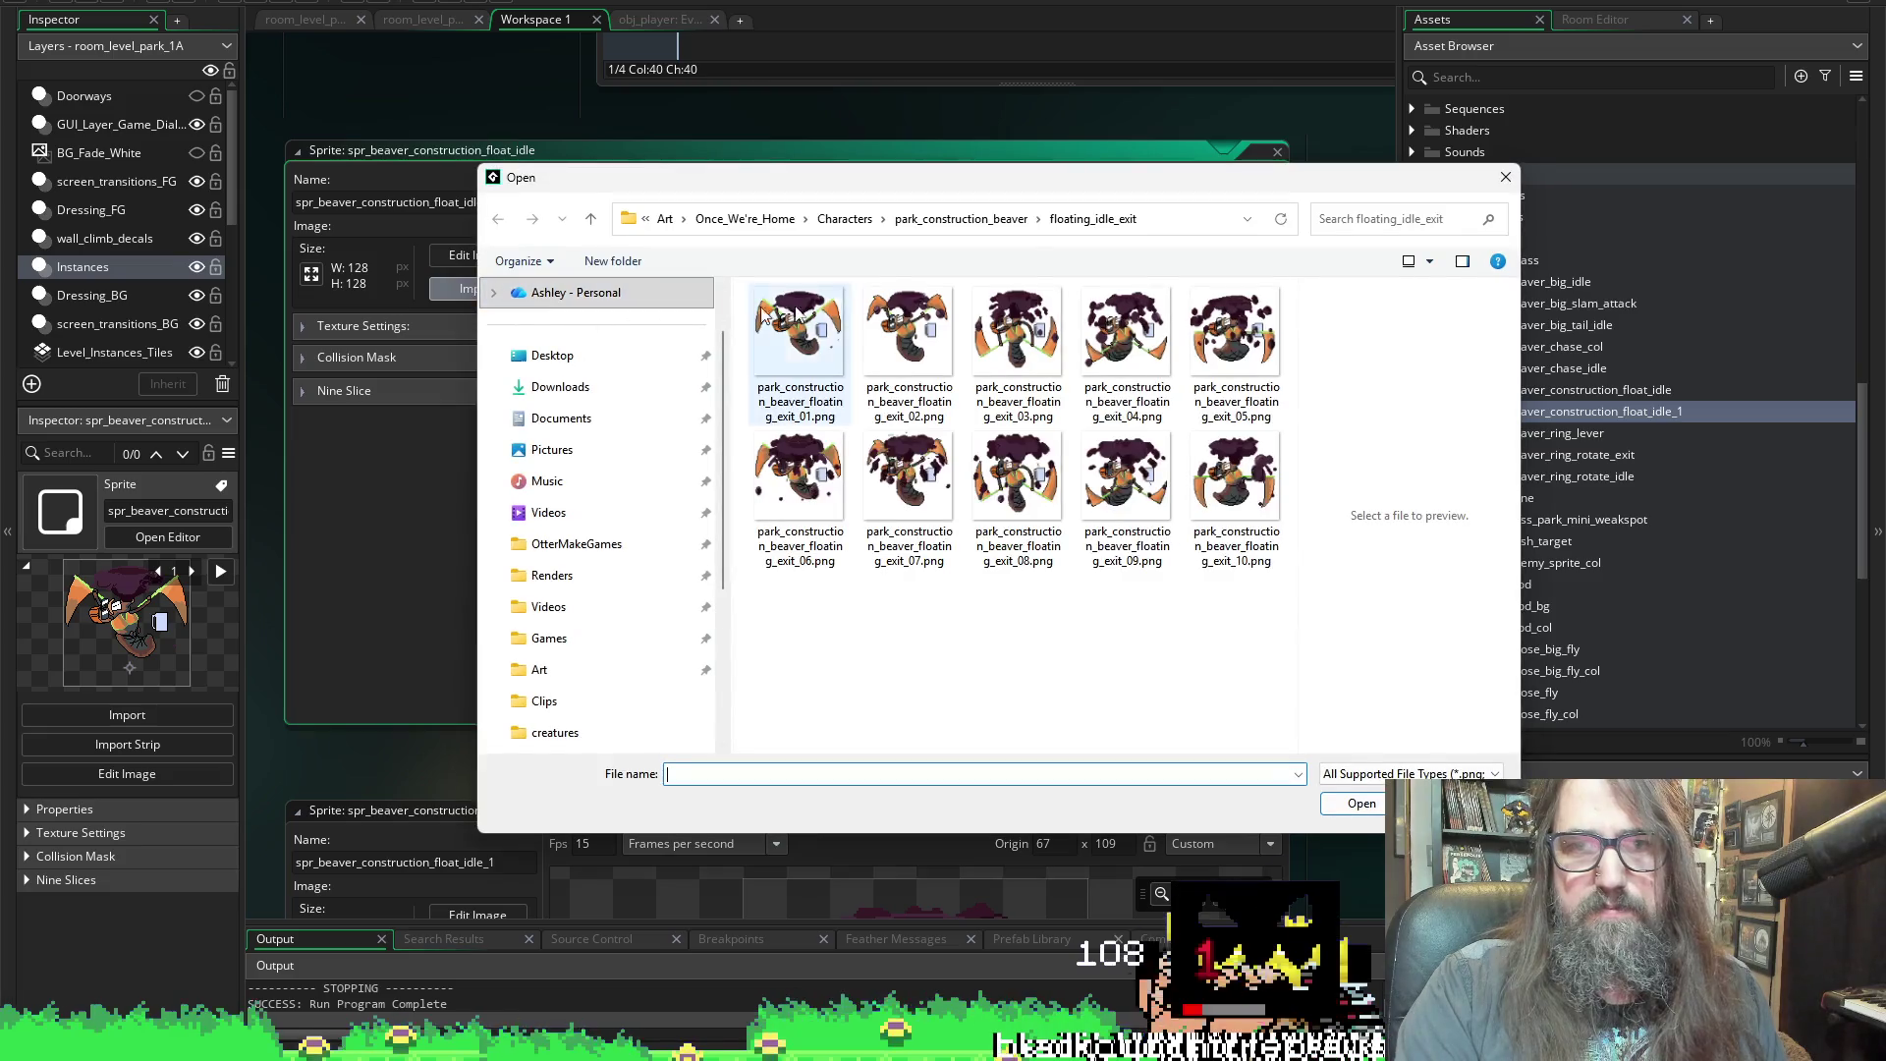
pyautogui.click(967, 218)
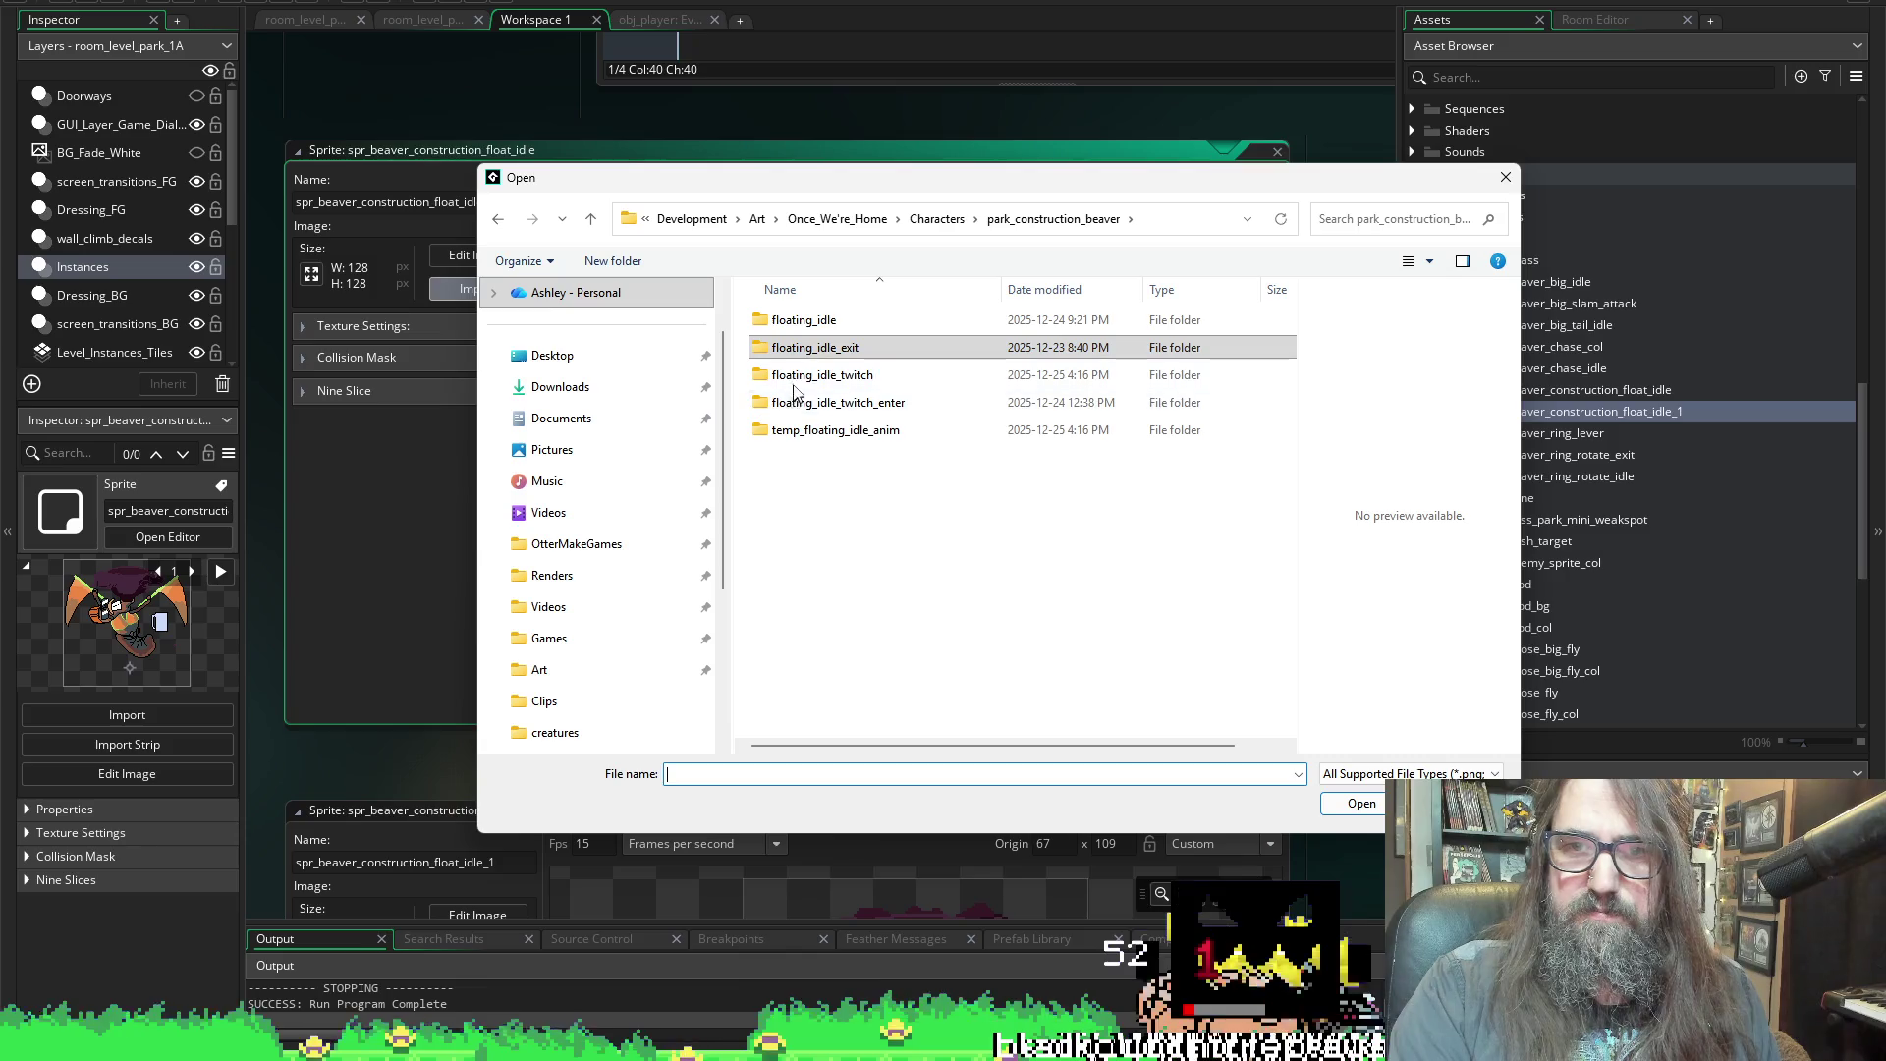
pyautogui.doubleClick(825, 403)
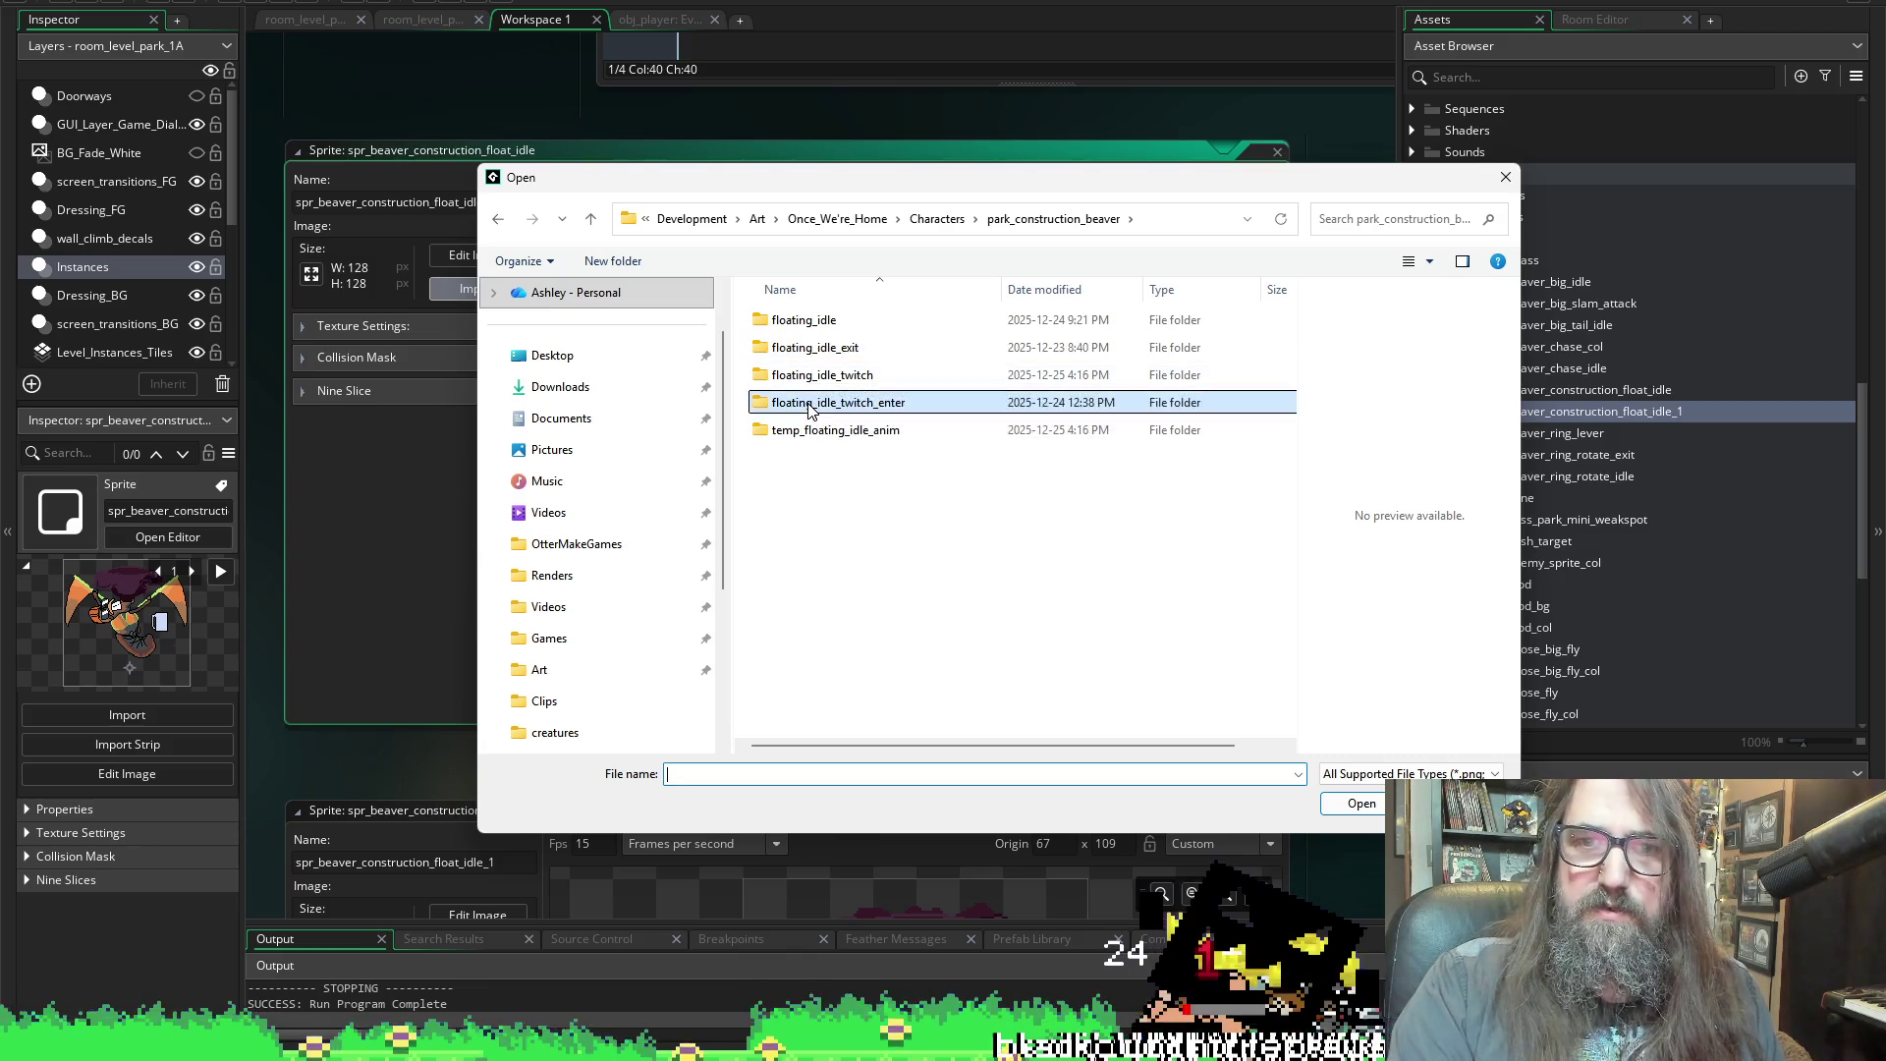
pyautogui.press('BackSpace')
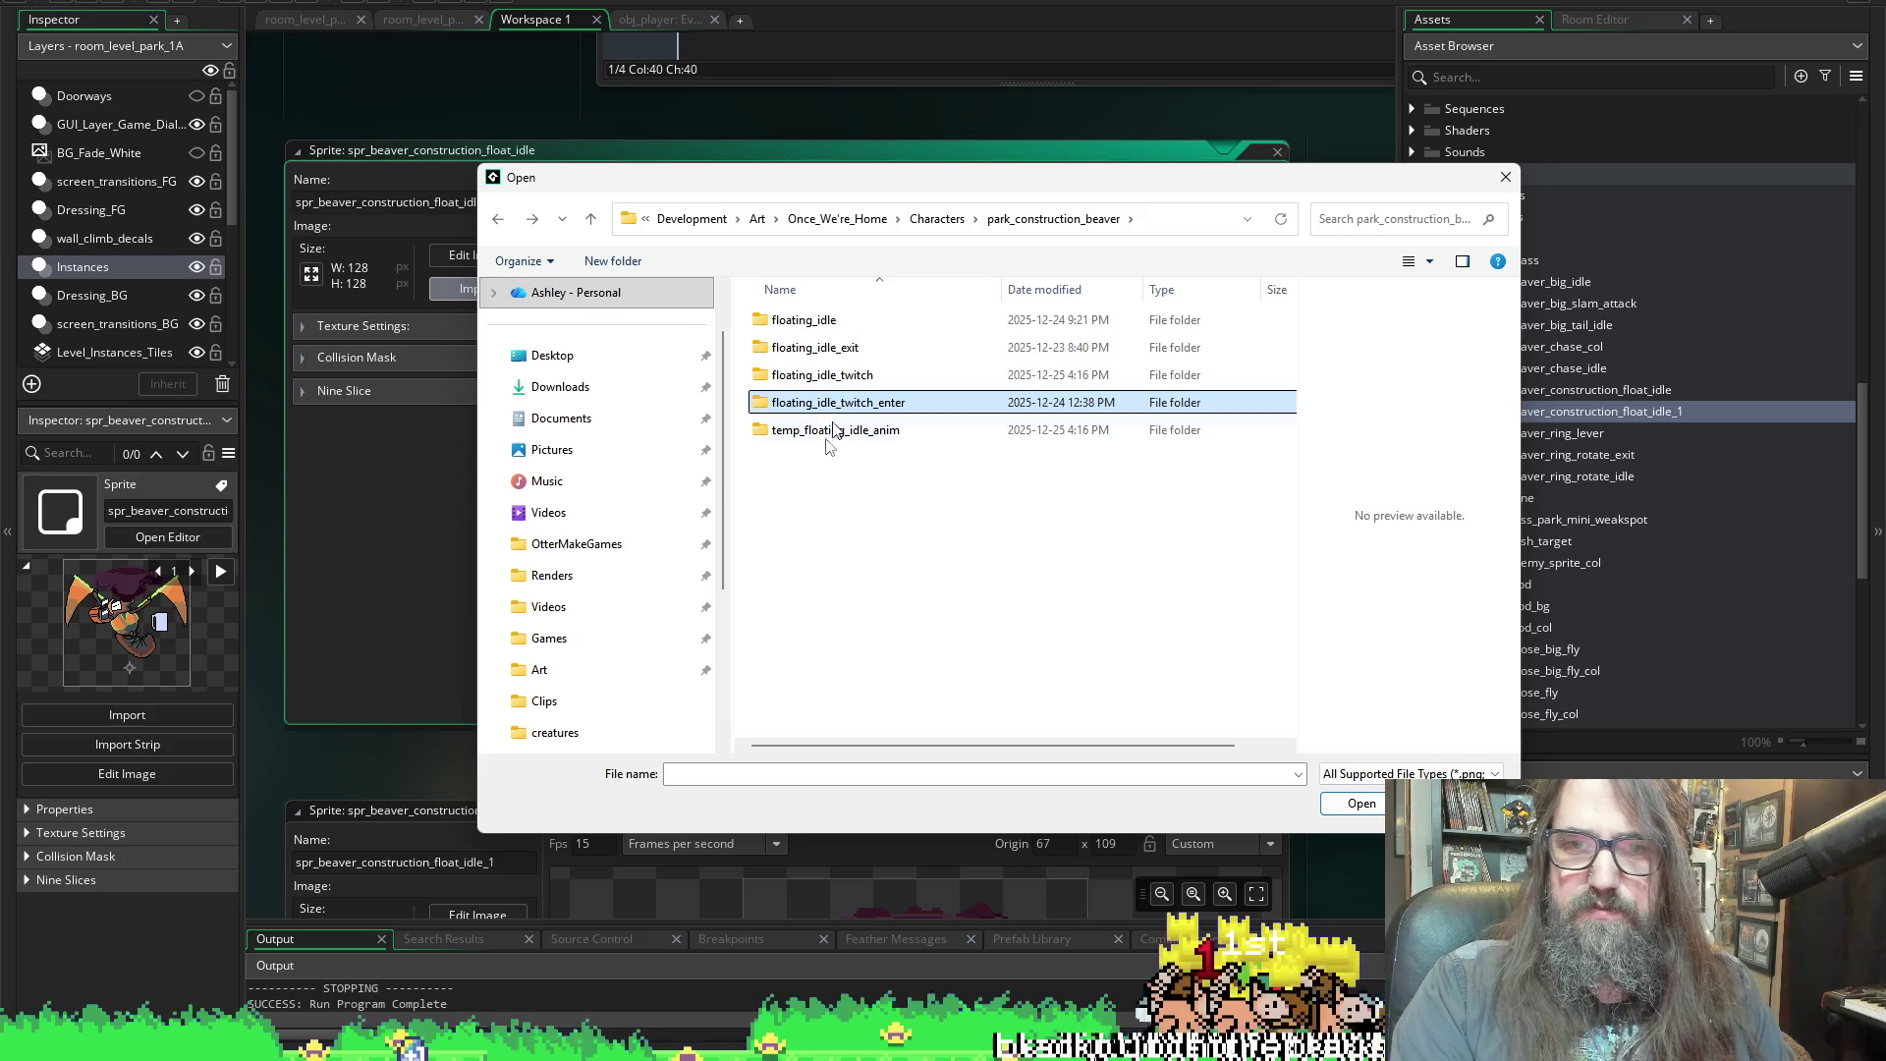
pyautogui.doubleClick(823, 432)
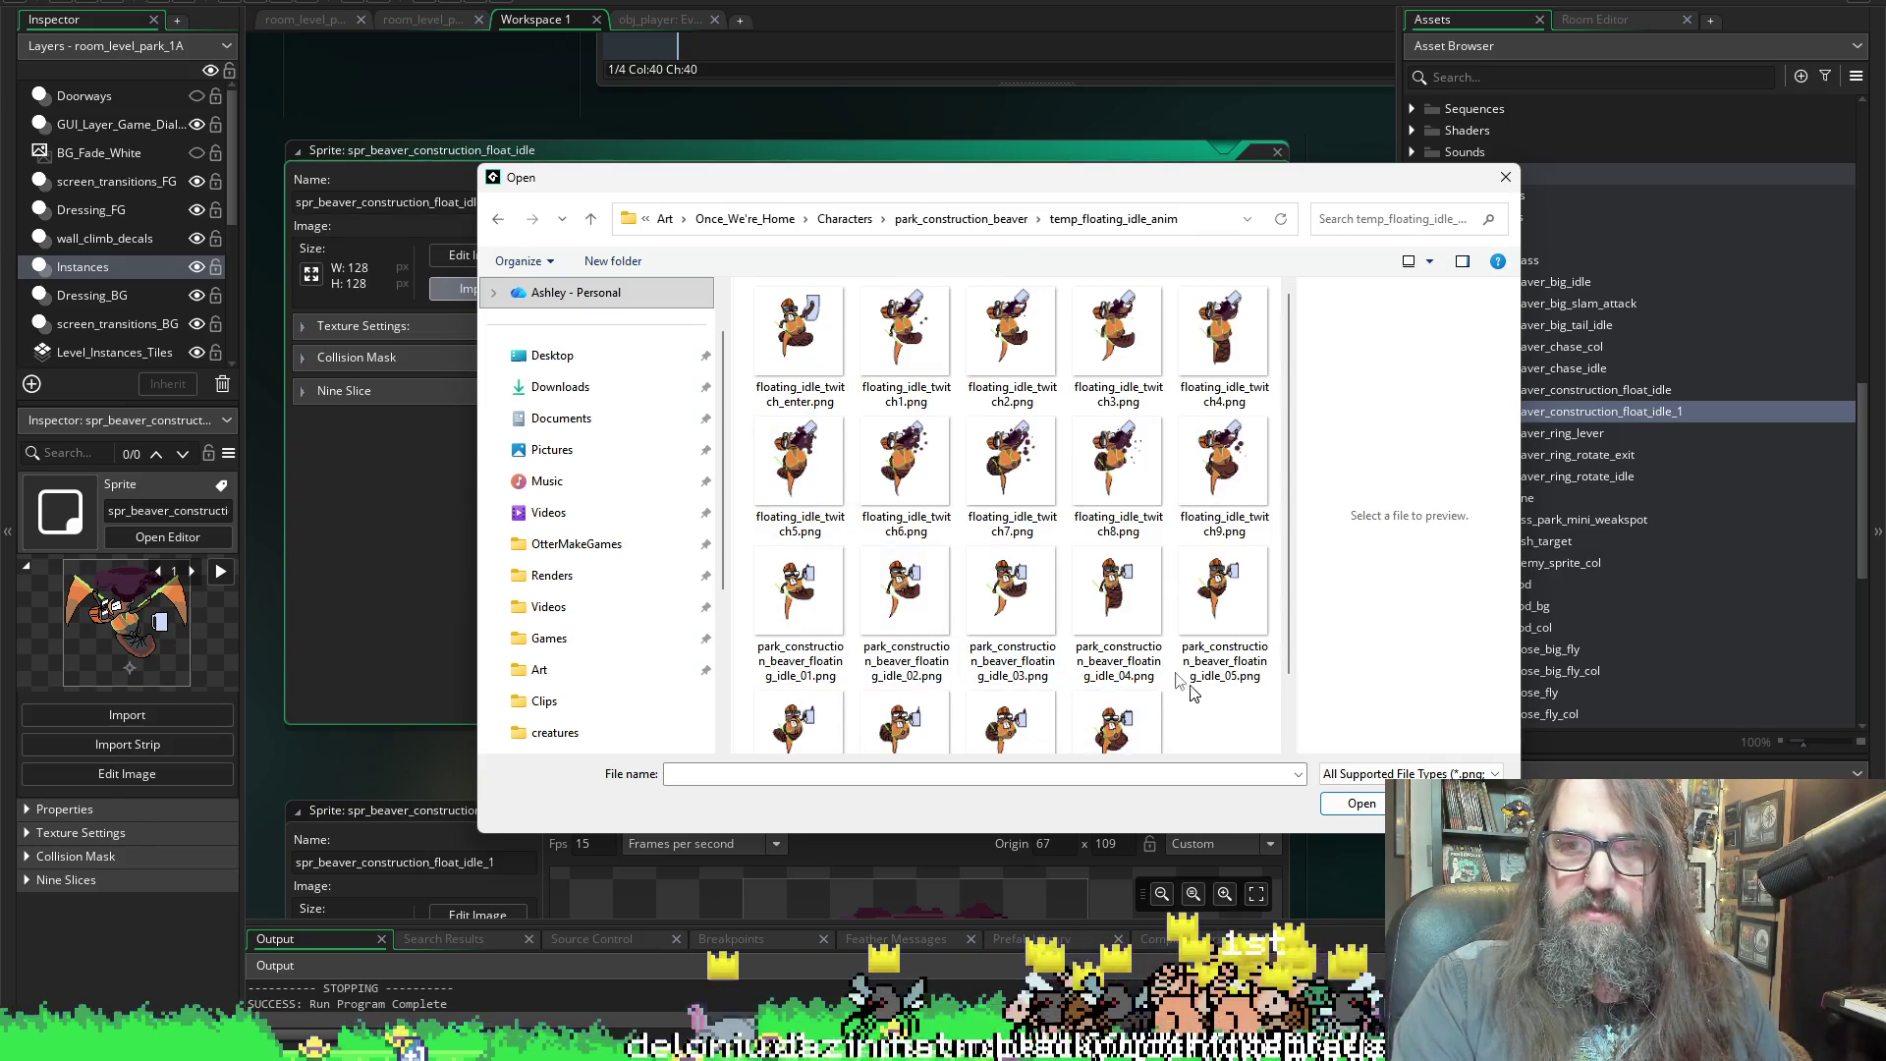
pyautogui.scroll(-1, 1071, 589)
pyautogui.click(1153, 650)
pyautogui.click(1012, 521)
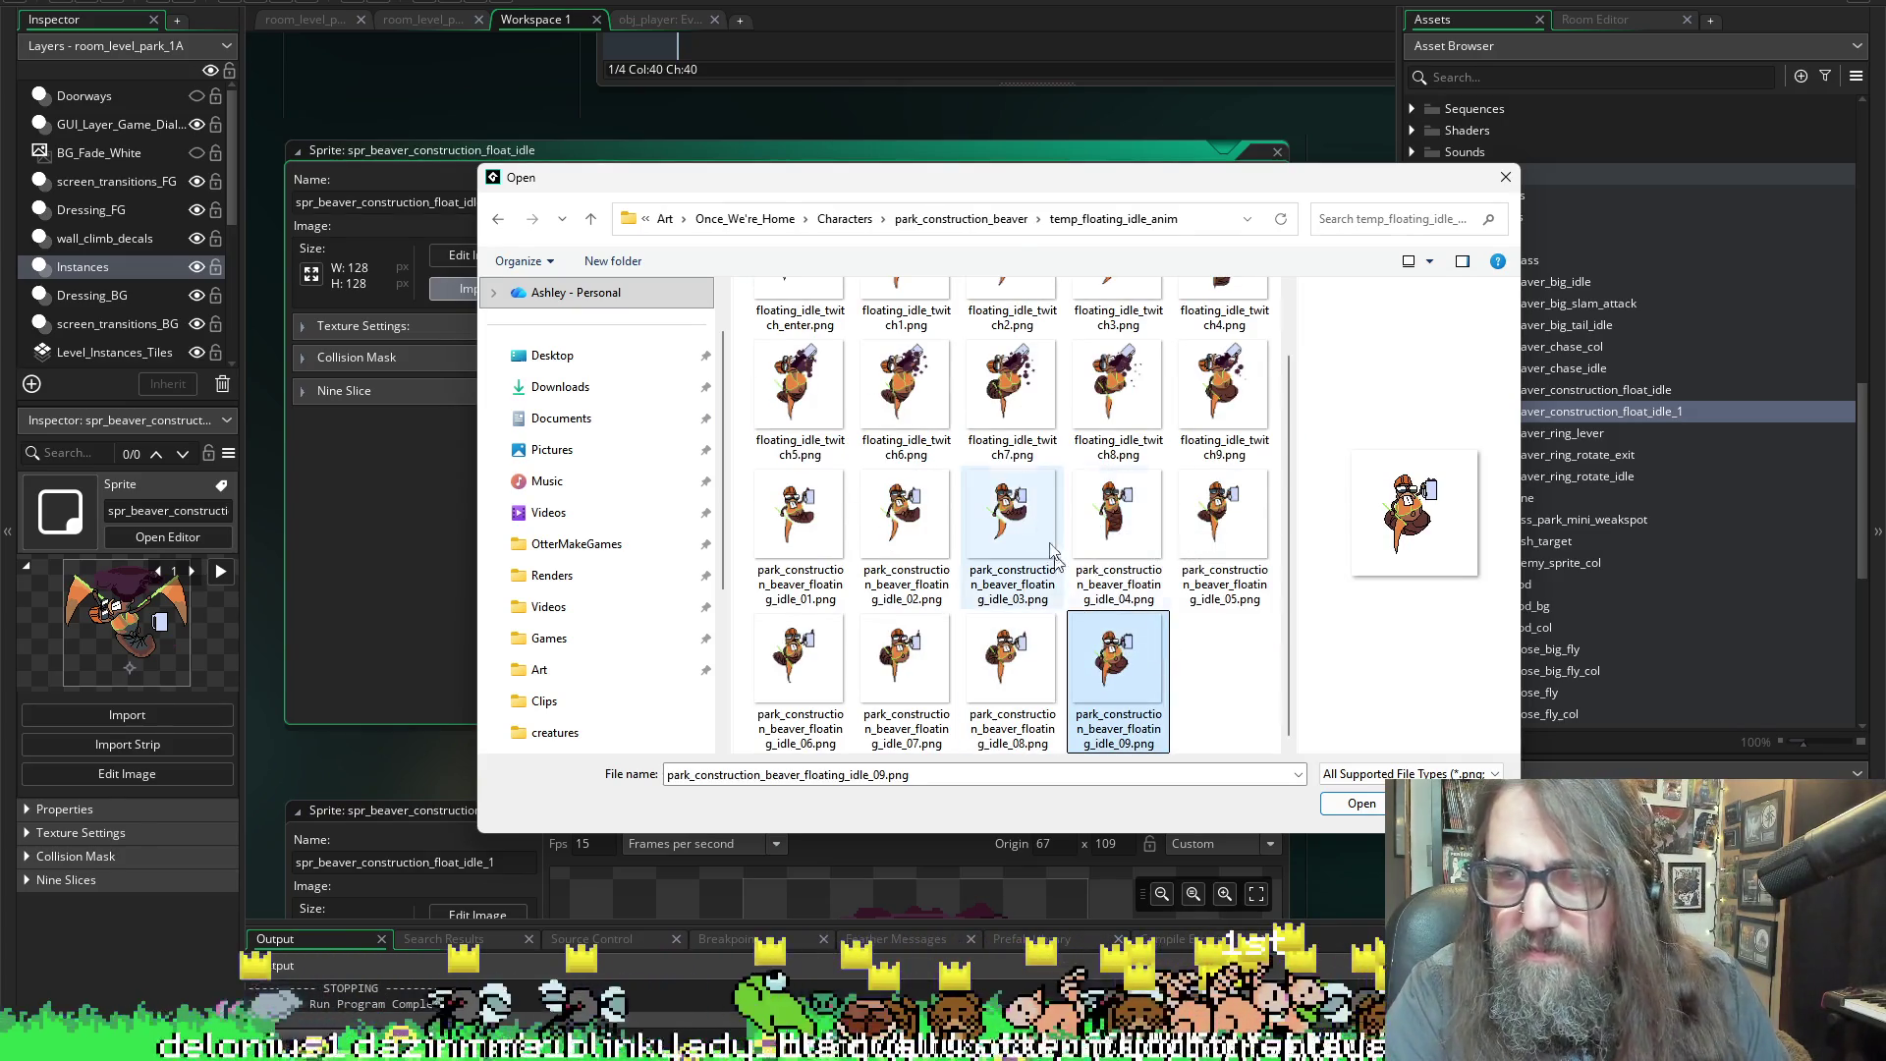
pyautogui.click(1141, 658)
pyautogui.scroll(1, 1081, 491)
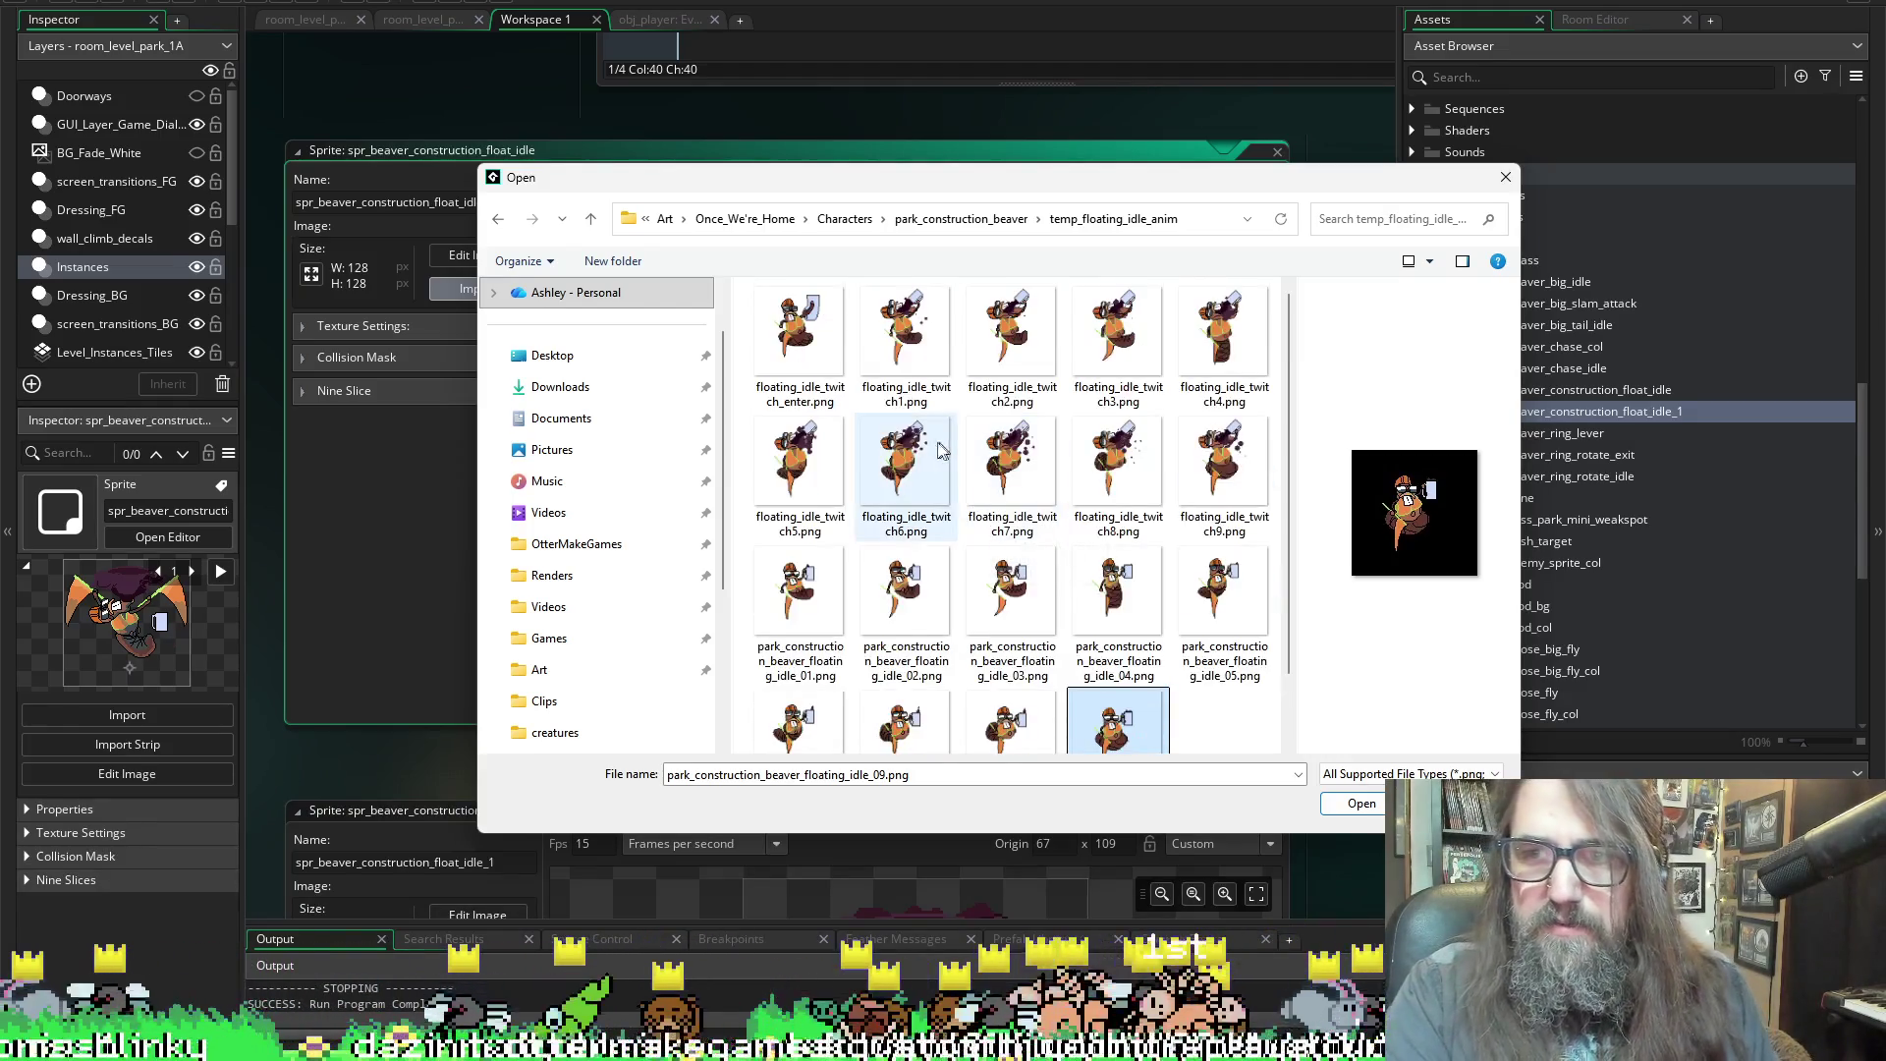
pyautogui.hotkey('ctrl', 'a')
pyautogui.scroll(-1, 1085, 616)
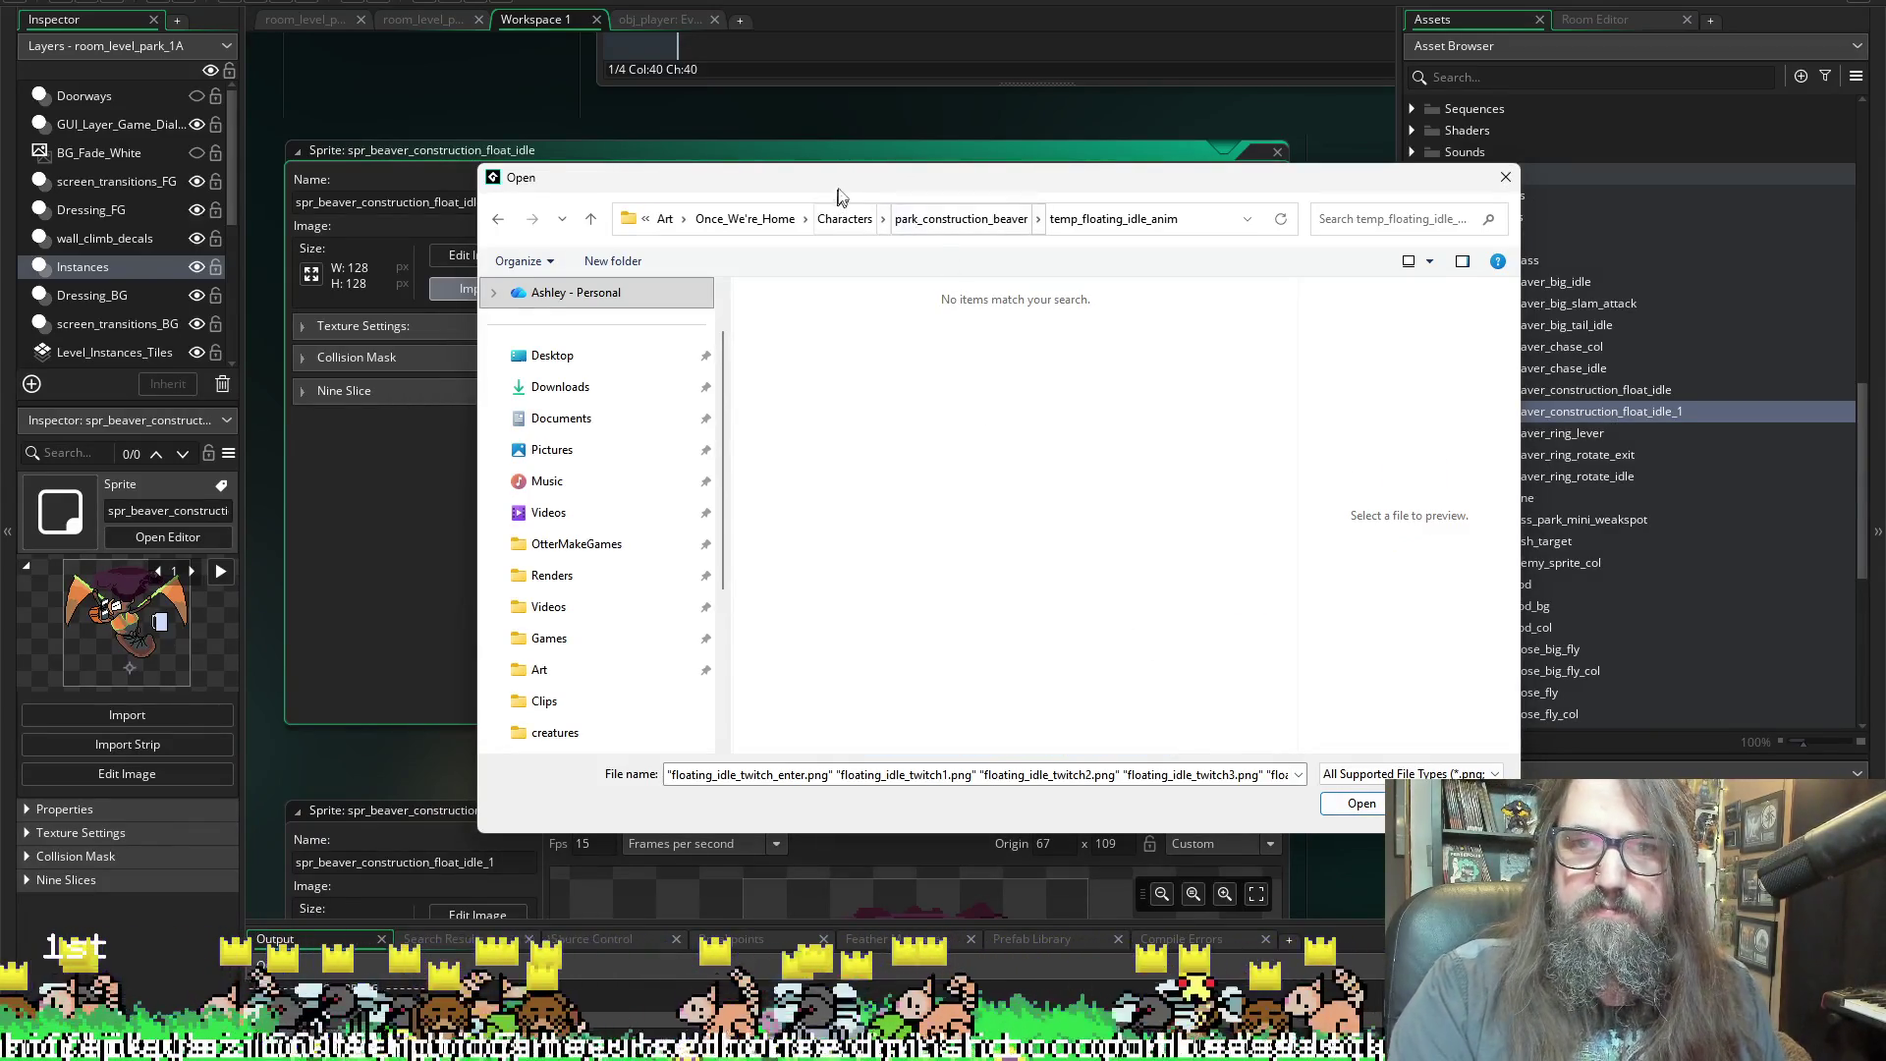
# Check the single twitch enter frame in floating_idle_twitch_enter, then revisit temp_floating_idle_anim
pyautogui.moveTo(838, 196)
pyautogui.mouseDown()
pyautogui.moveTo(678, 912)
pyautogui.moveTo(715, 245)
pyautogui.mouseUp()
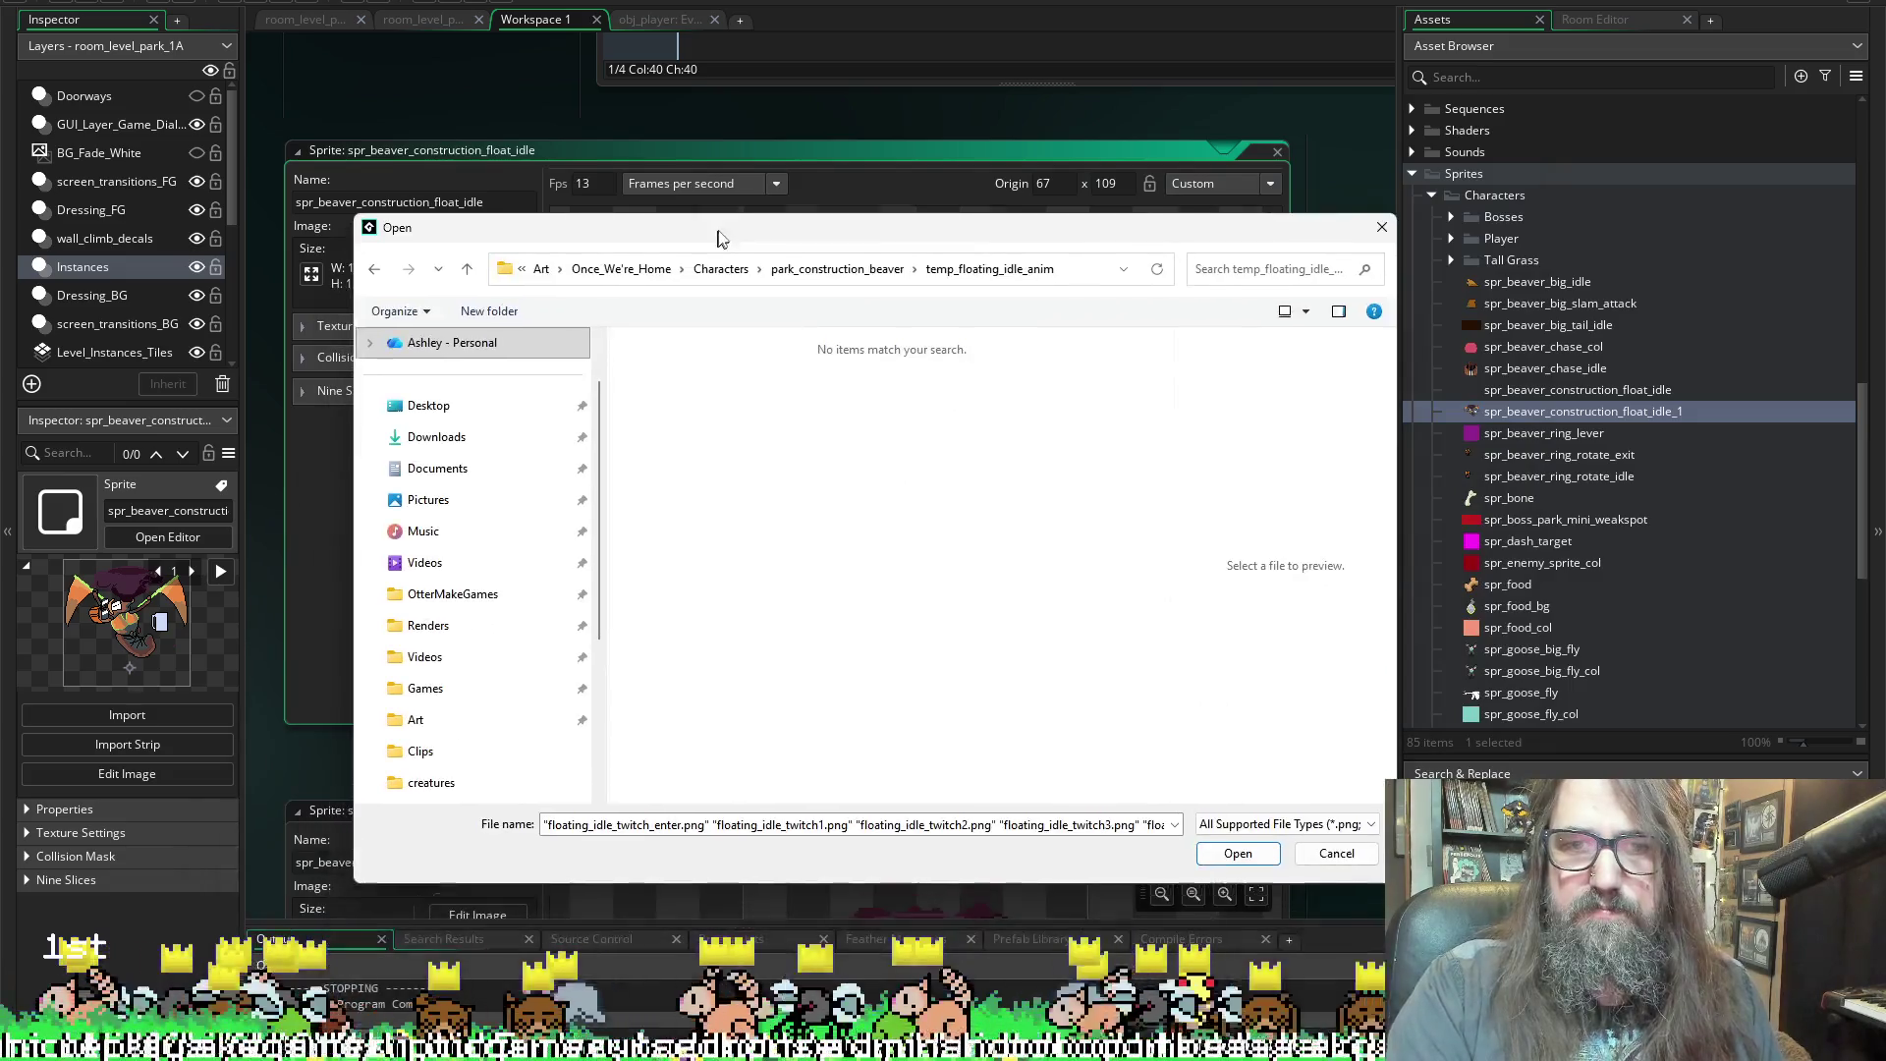
pyautogui.click(803, 269)
pyautogui.click(736, 451)
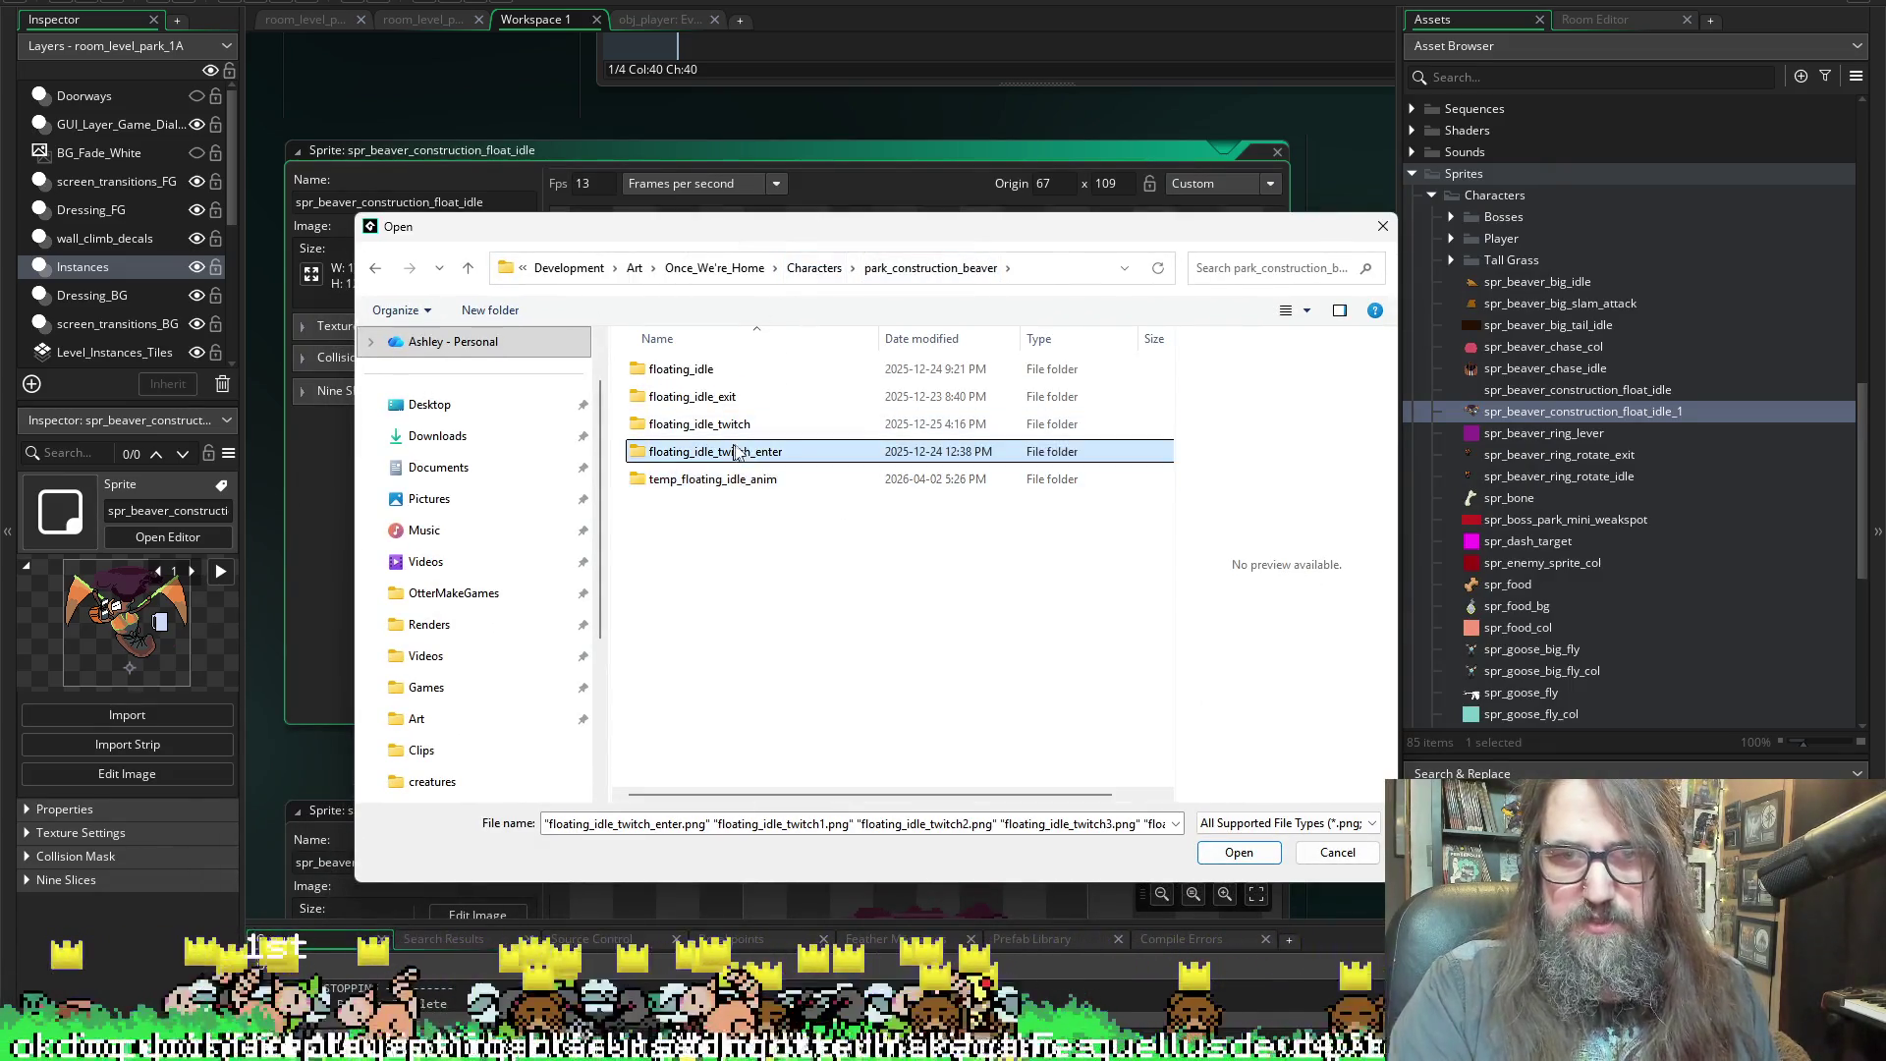
pyautogui.doubleClick(737, 452)
pyautogui.click(705, 371)
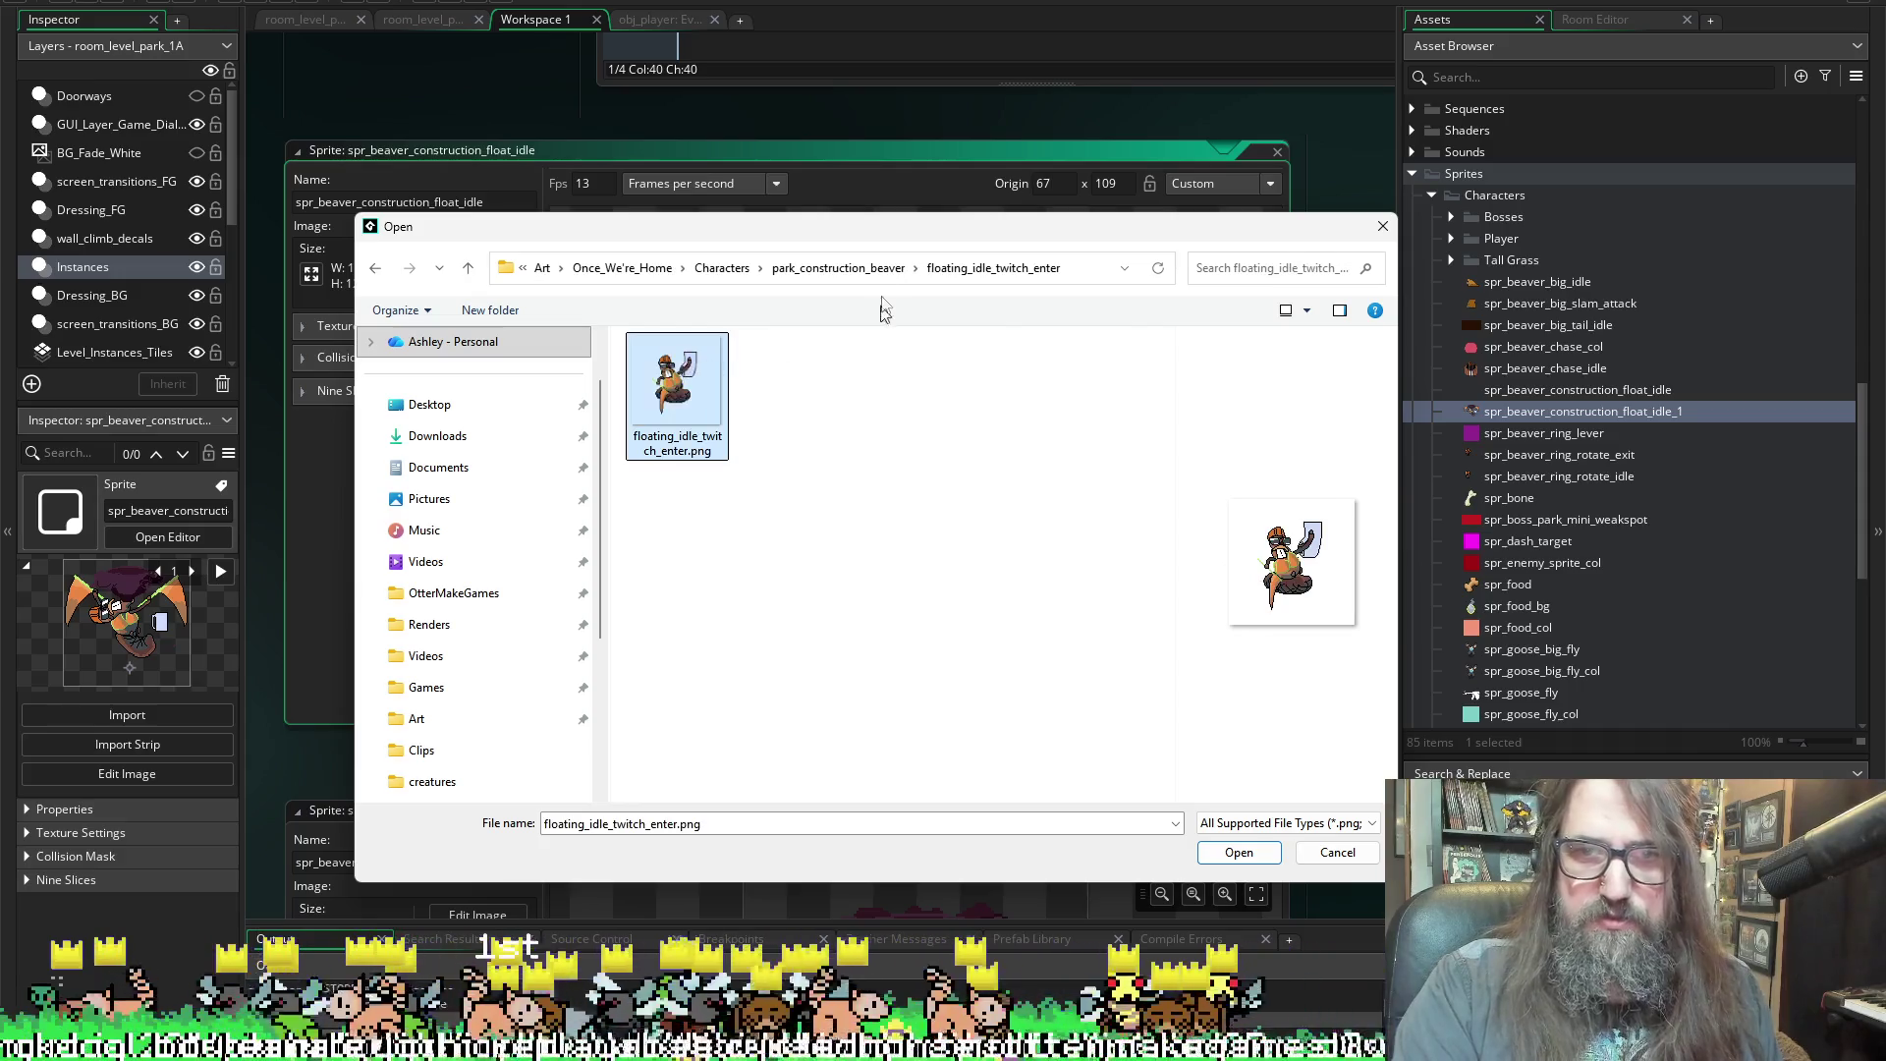
pyautogui.click(820, 272)
pyautogui.doubleClick(676, 481)
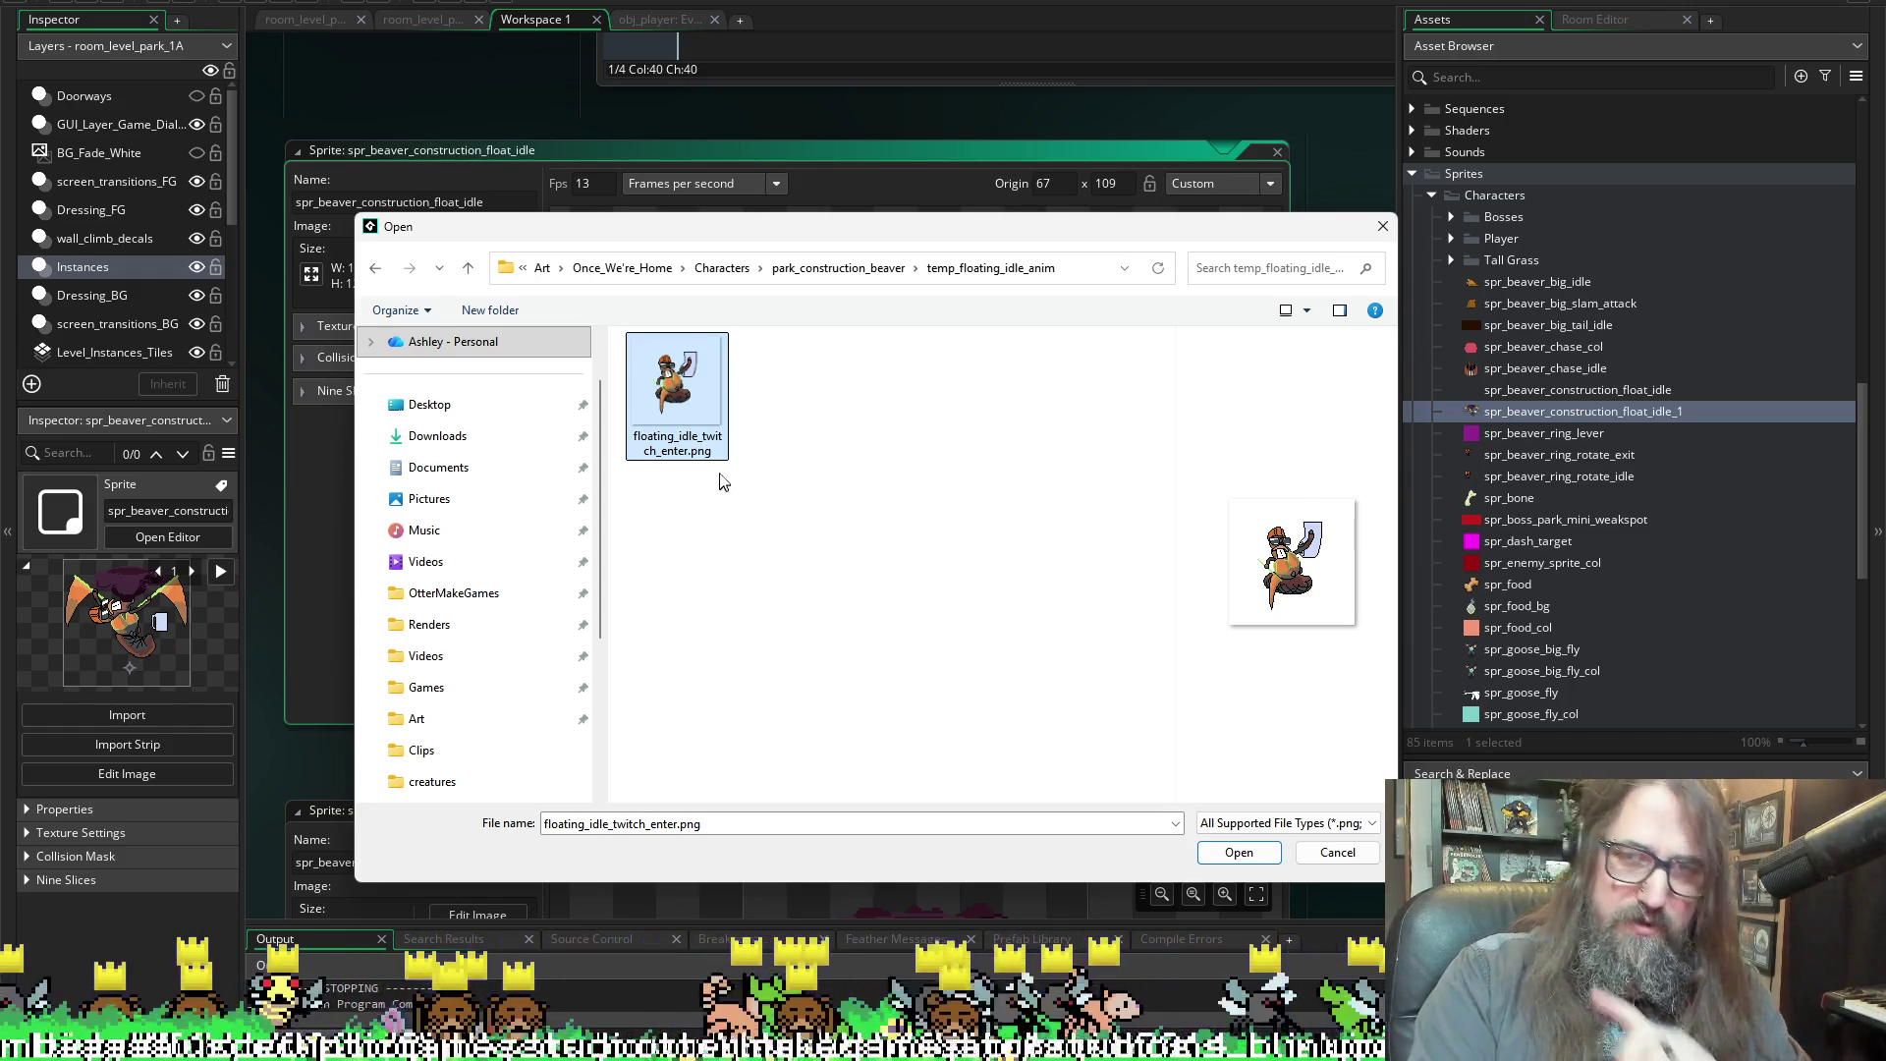
# Recheck temp_floating_idle_anim and floating_idle_twitch_enter, then open floating_idle_twitch
pyautogui.click(838, 268)
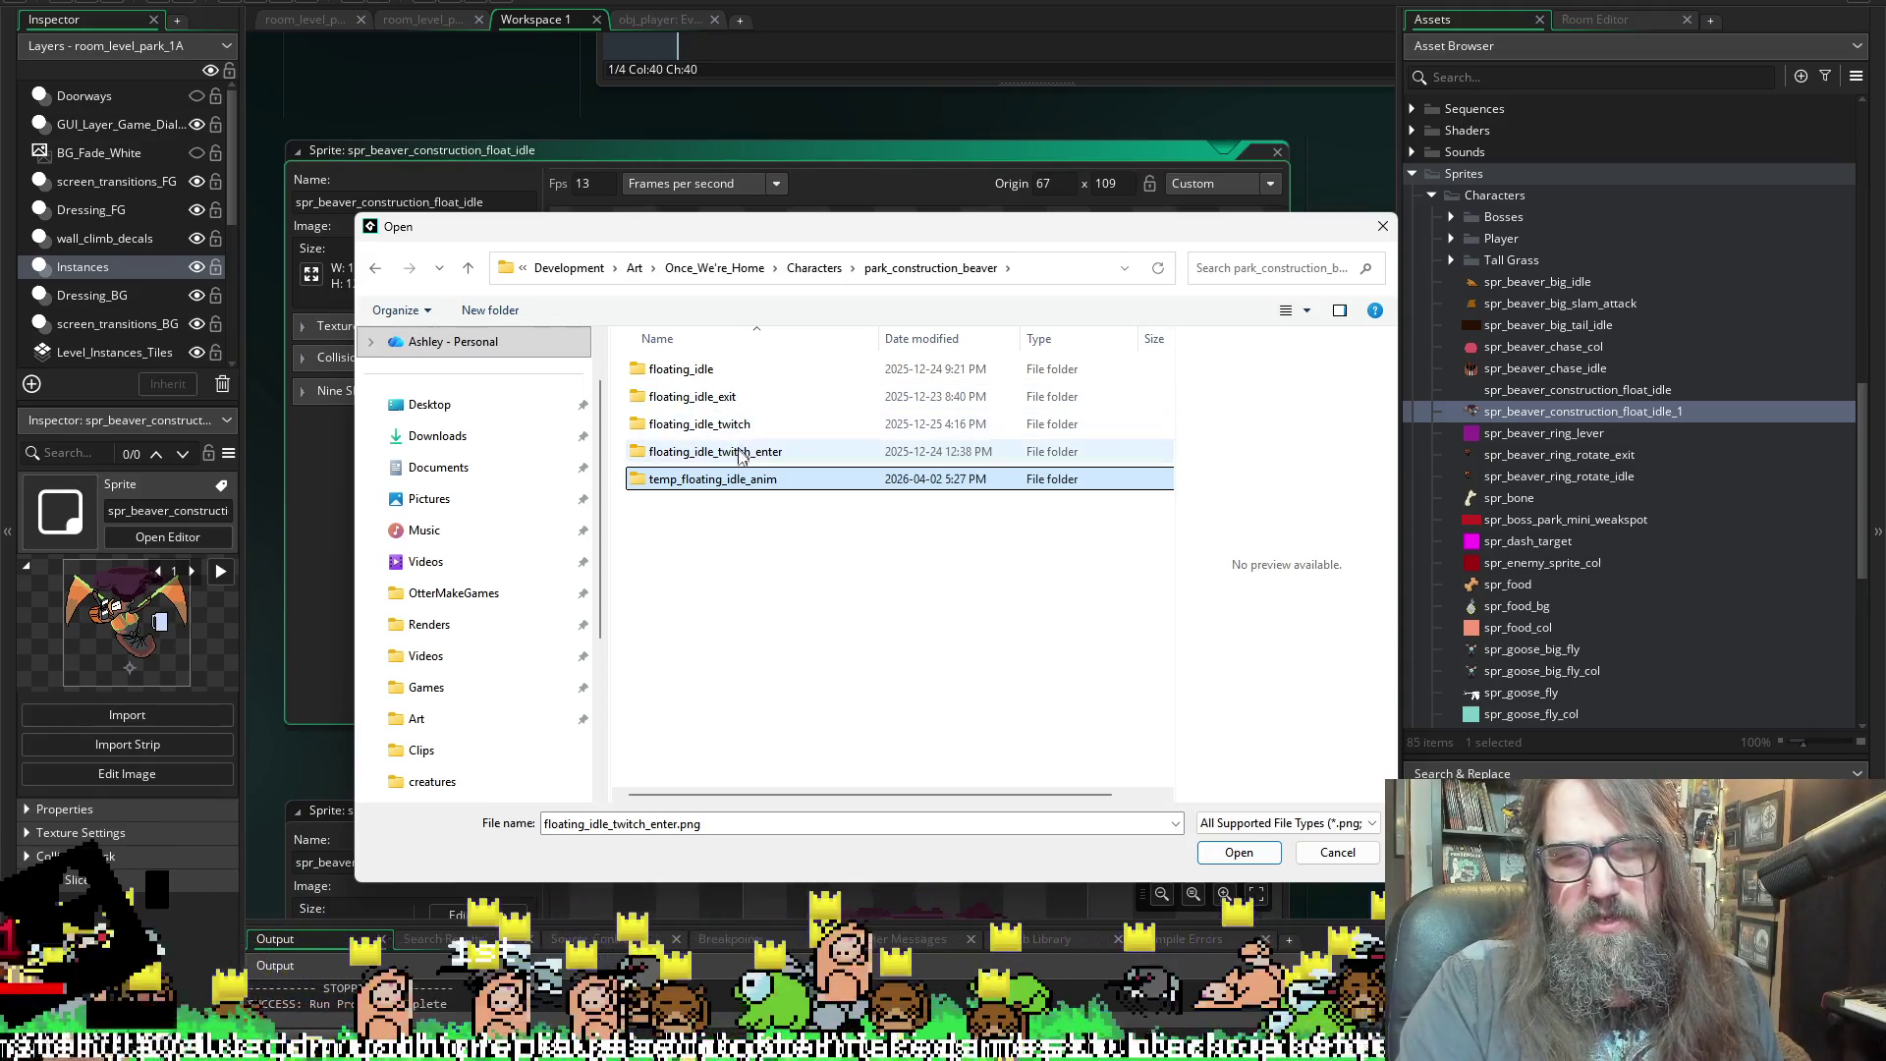
pyautogui.doubleClick(727, 478)
pyautogui.press('BackSpace')
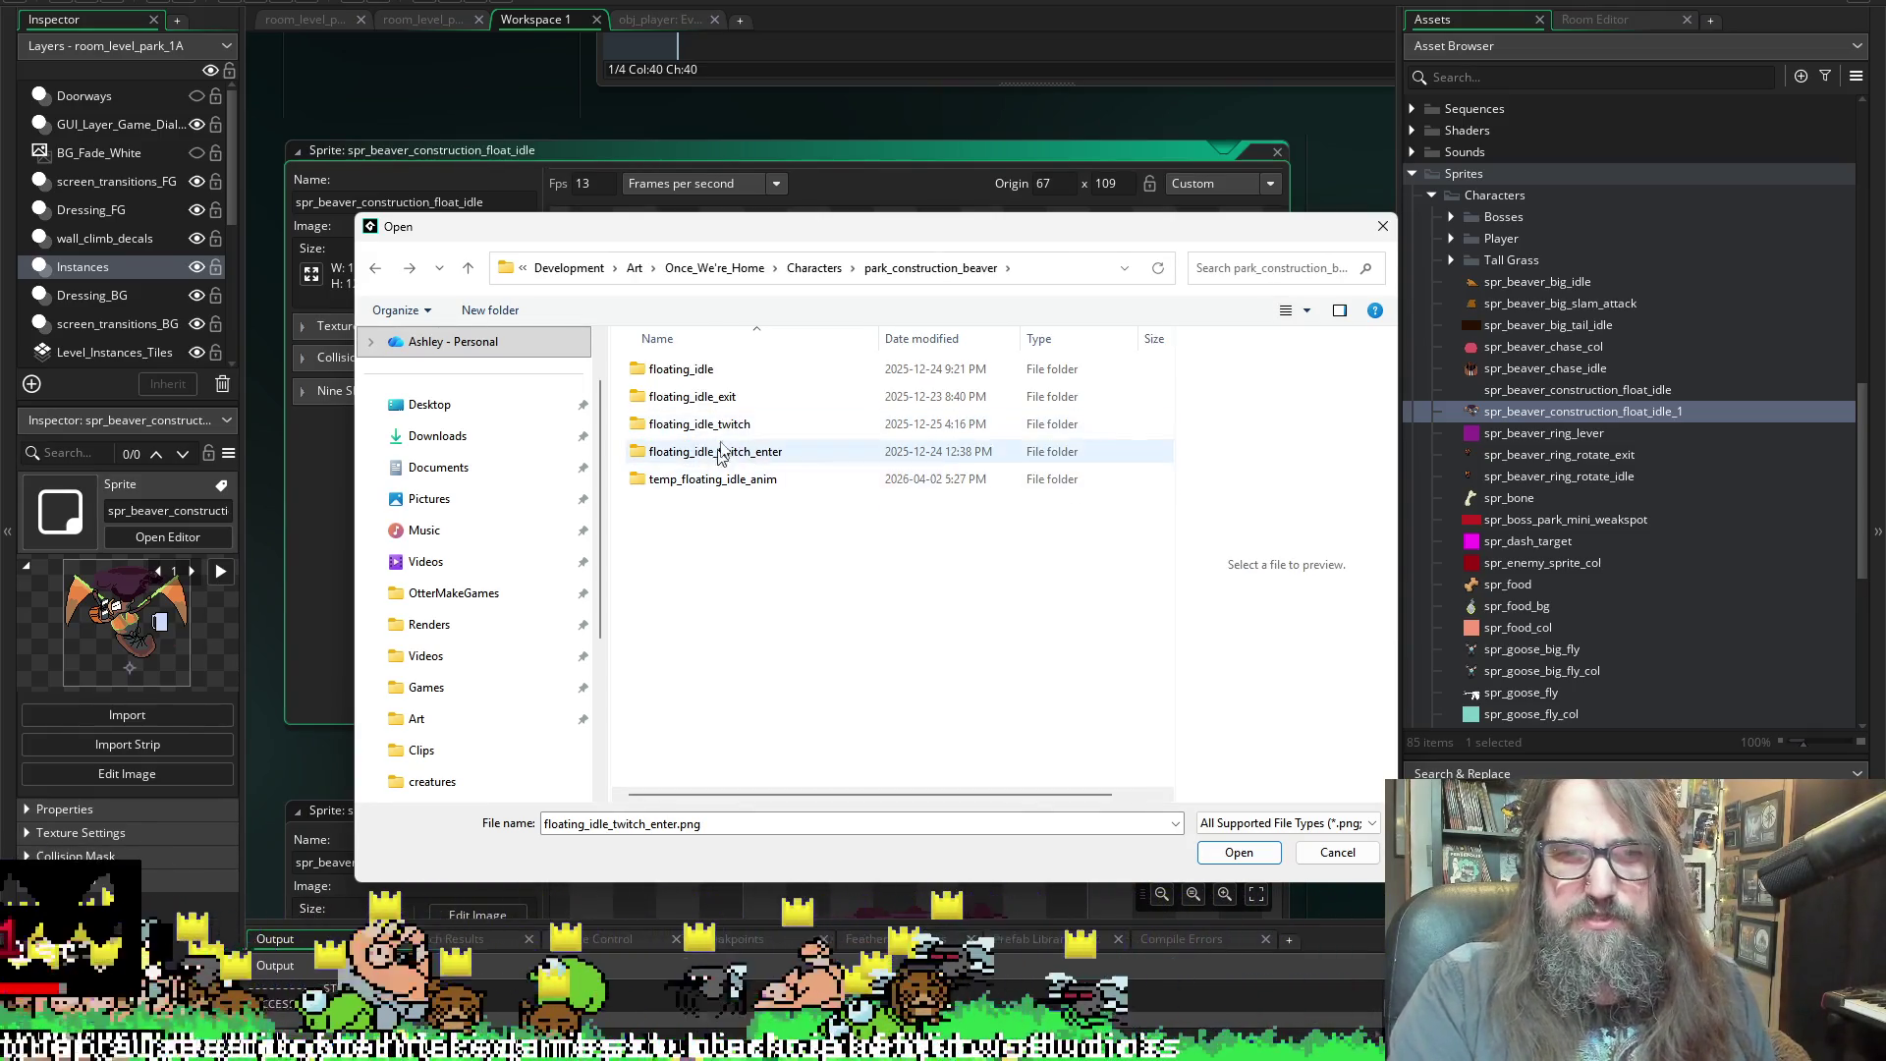
pyautogui.click(732, 481)
pyautogui.doubleClick(730, 479)
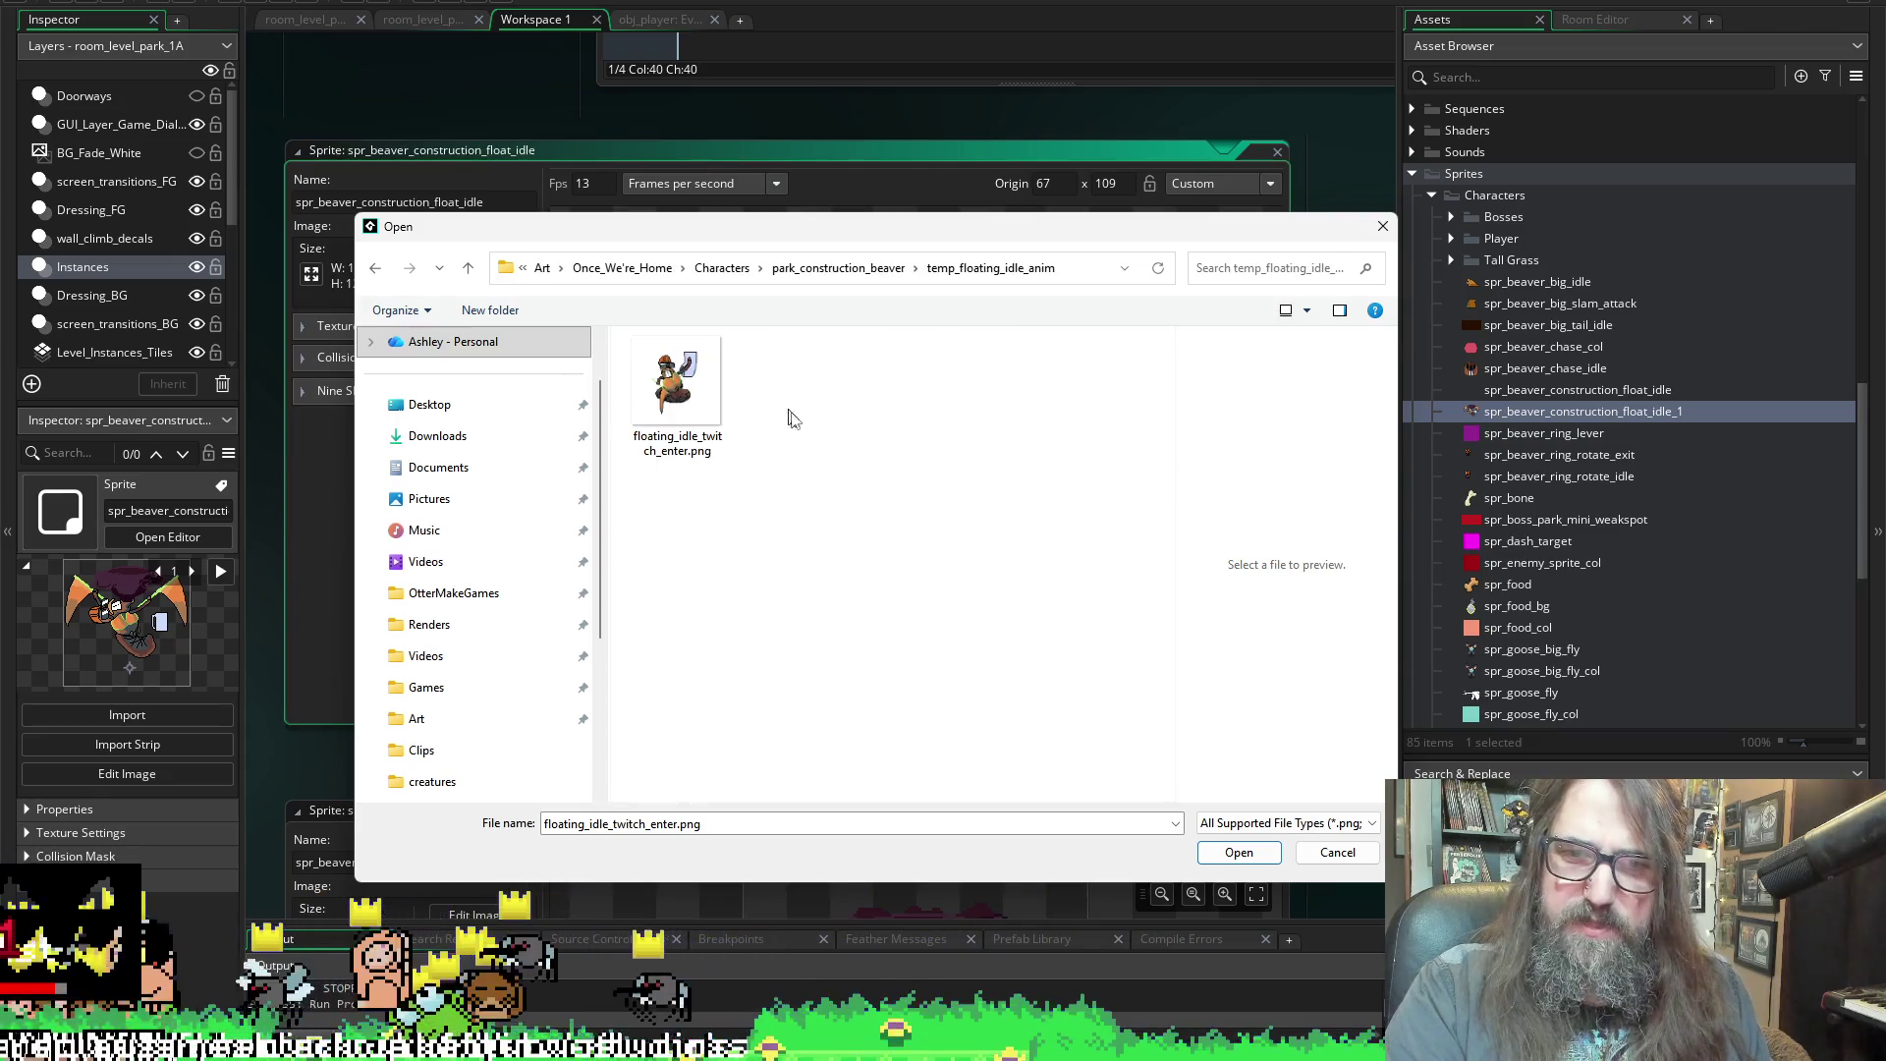
pyautogui.press('BackSpace')
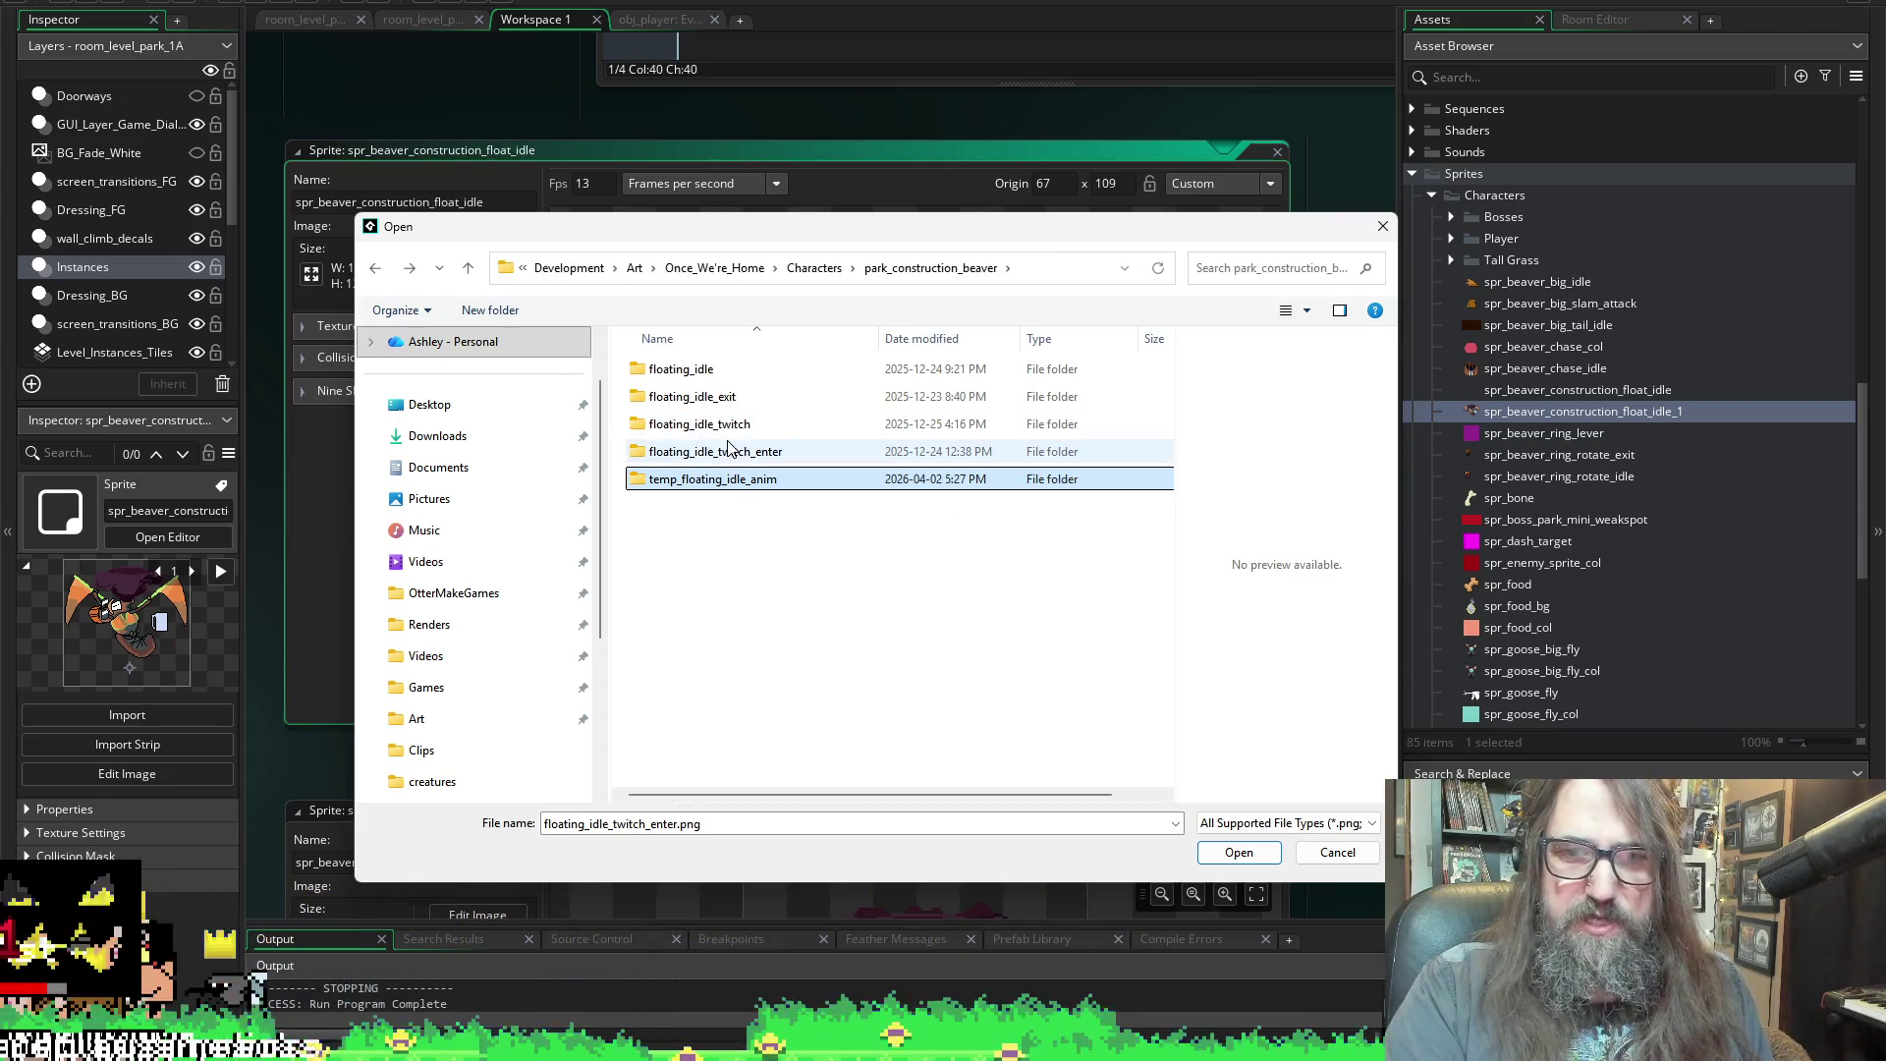
pyautogui.doubleClick(728, 450)
pyautogui.press('BackSpace')
pyautogui.doubleClick(751, 423)
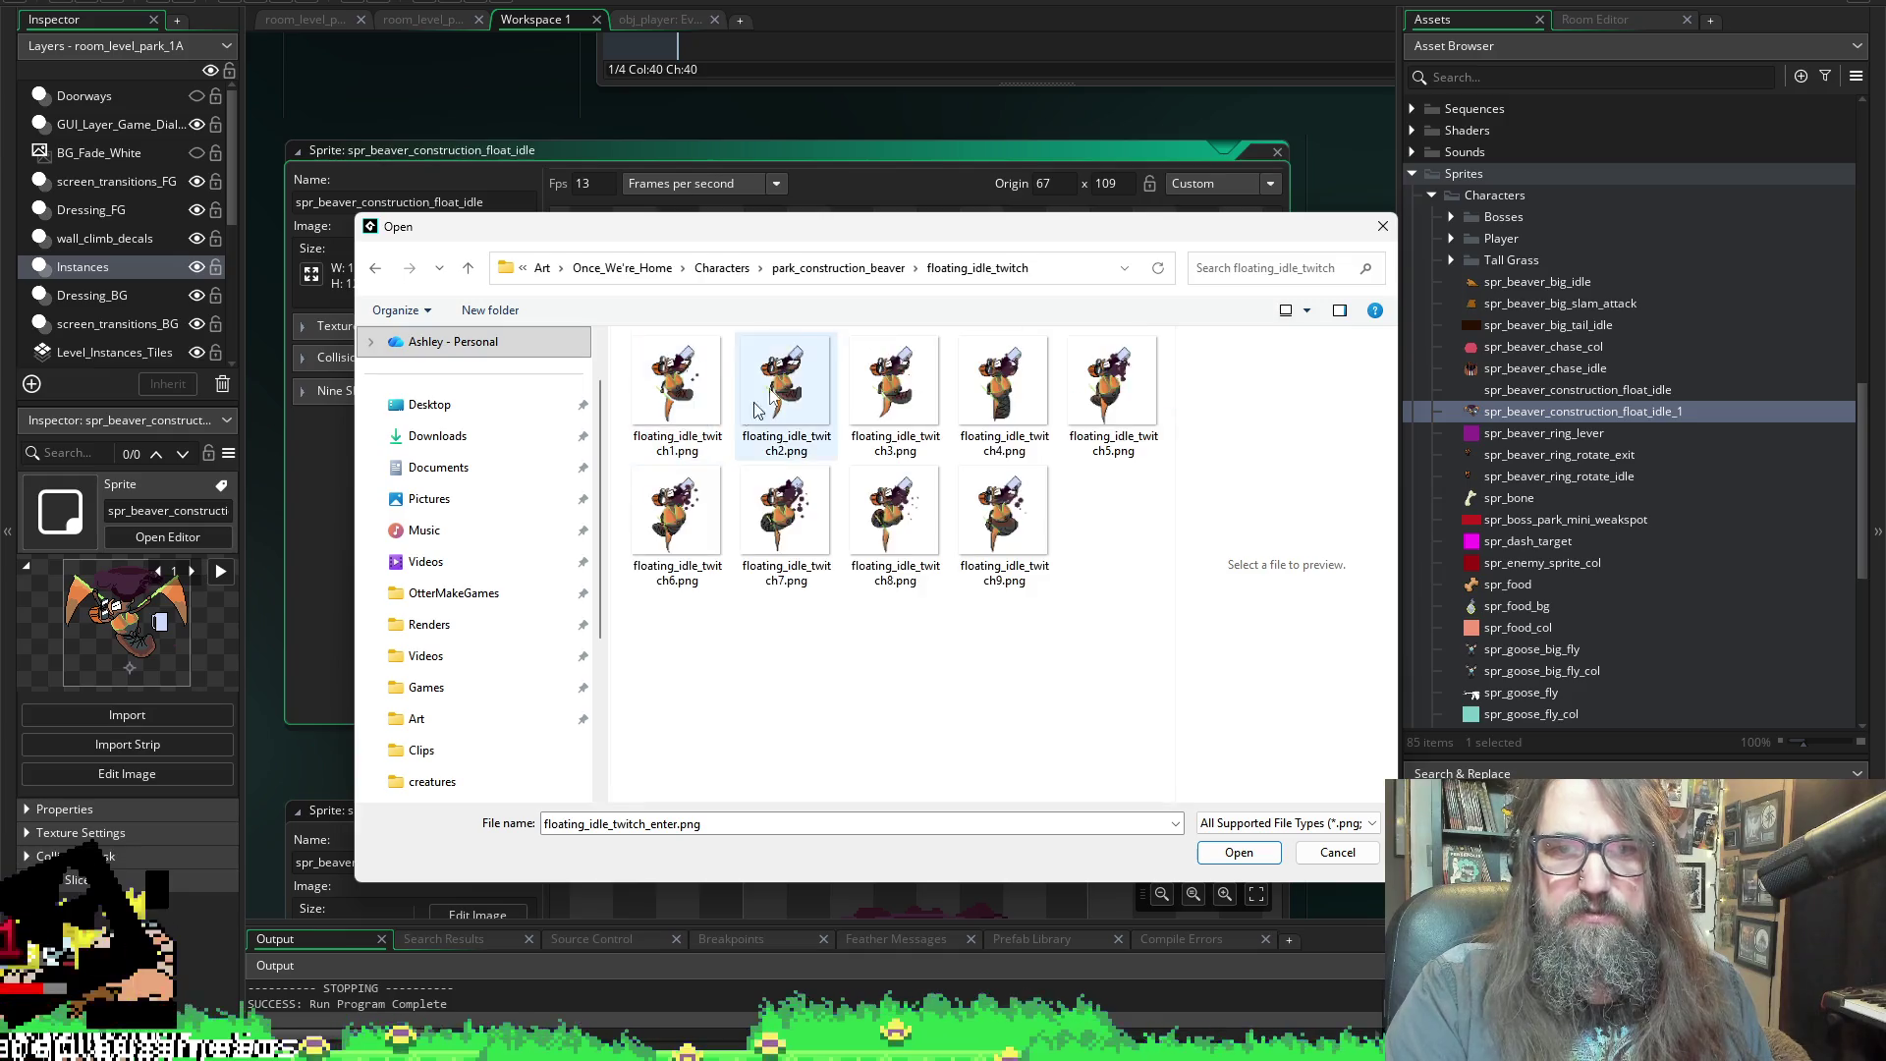
# Copy the nine twitch frames into floating_idle_twitch_enter and preview twitch4, 5, 8 and 9 there
pyautogui.keyDown('shift'); pyautogui.click(1017, 520); pyautogui.keyUp('shift')
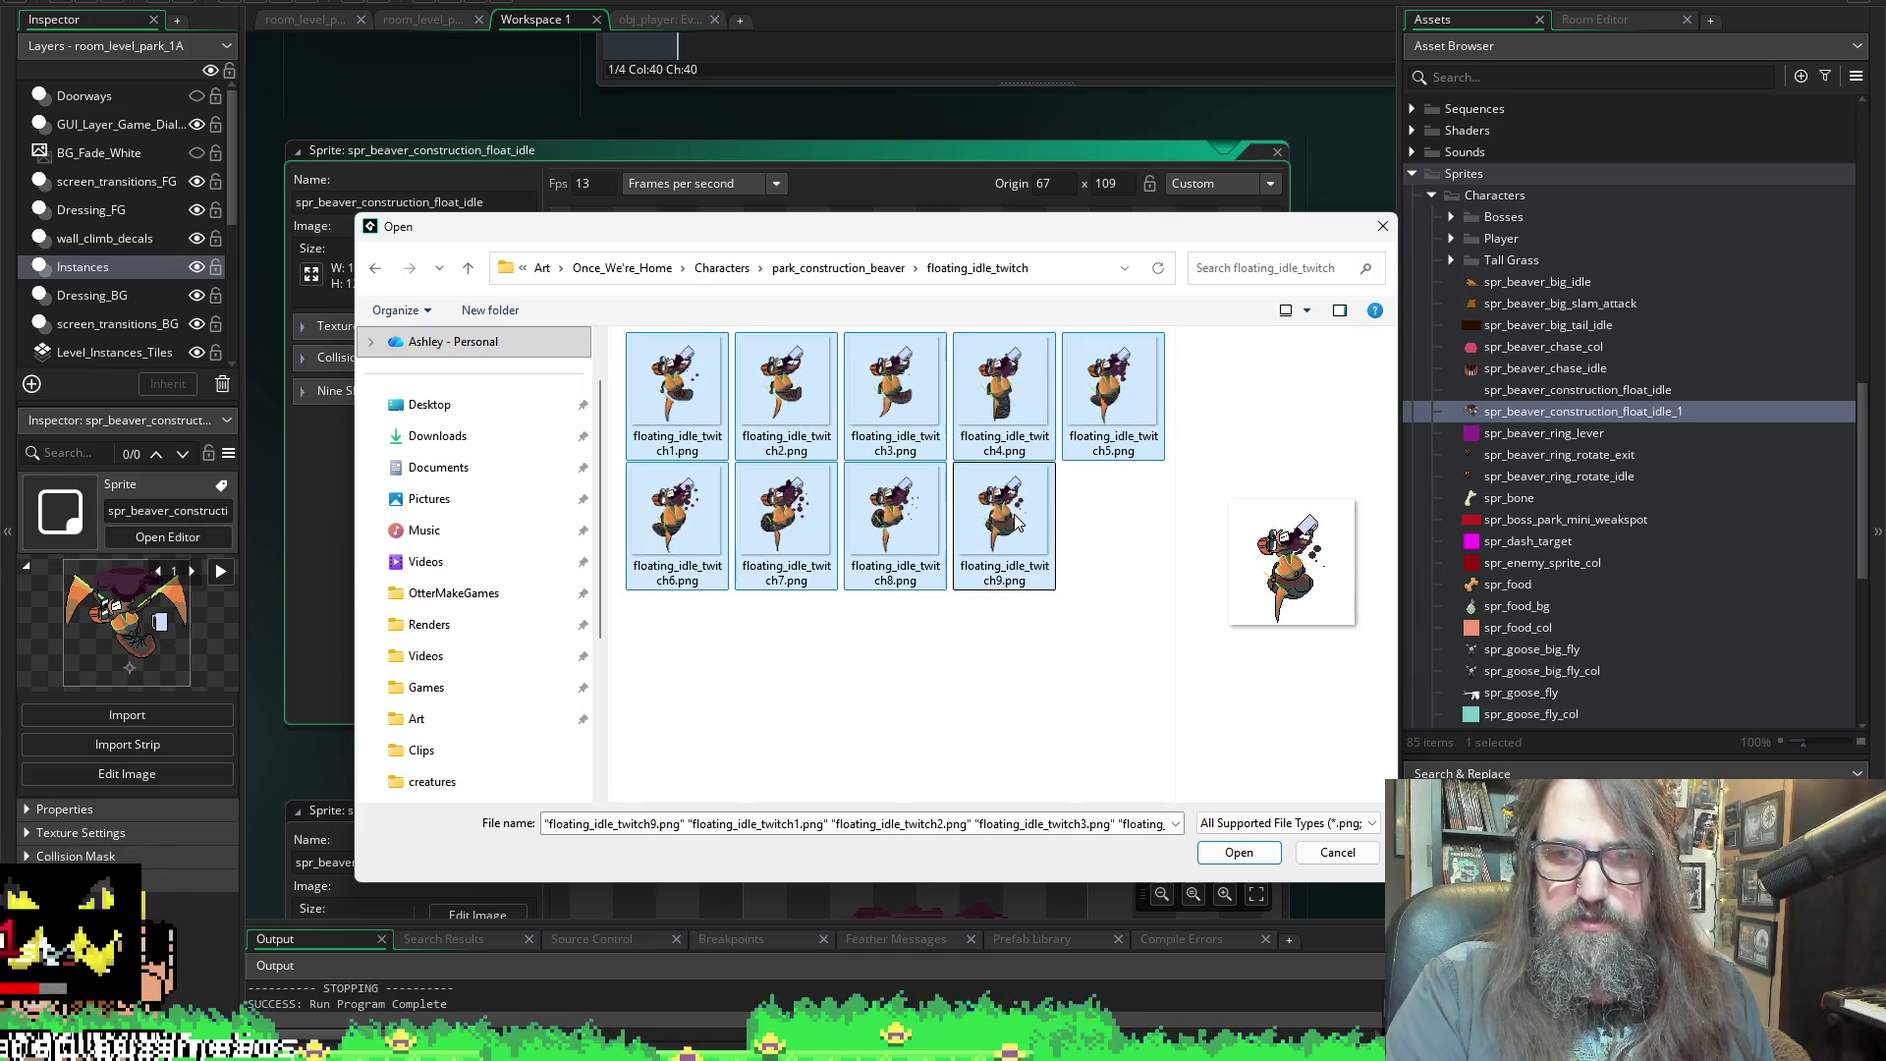
pyautogui.click(838, 270)
pyautogui.click(735, 480)
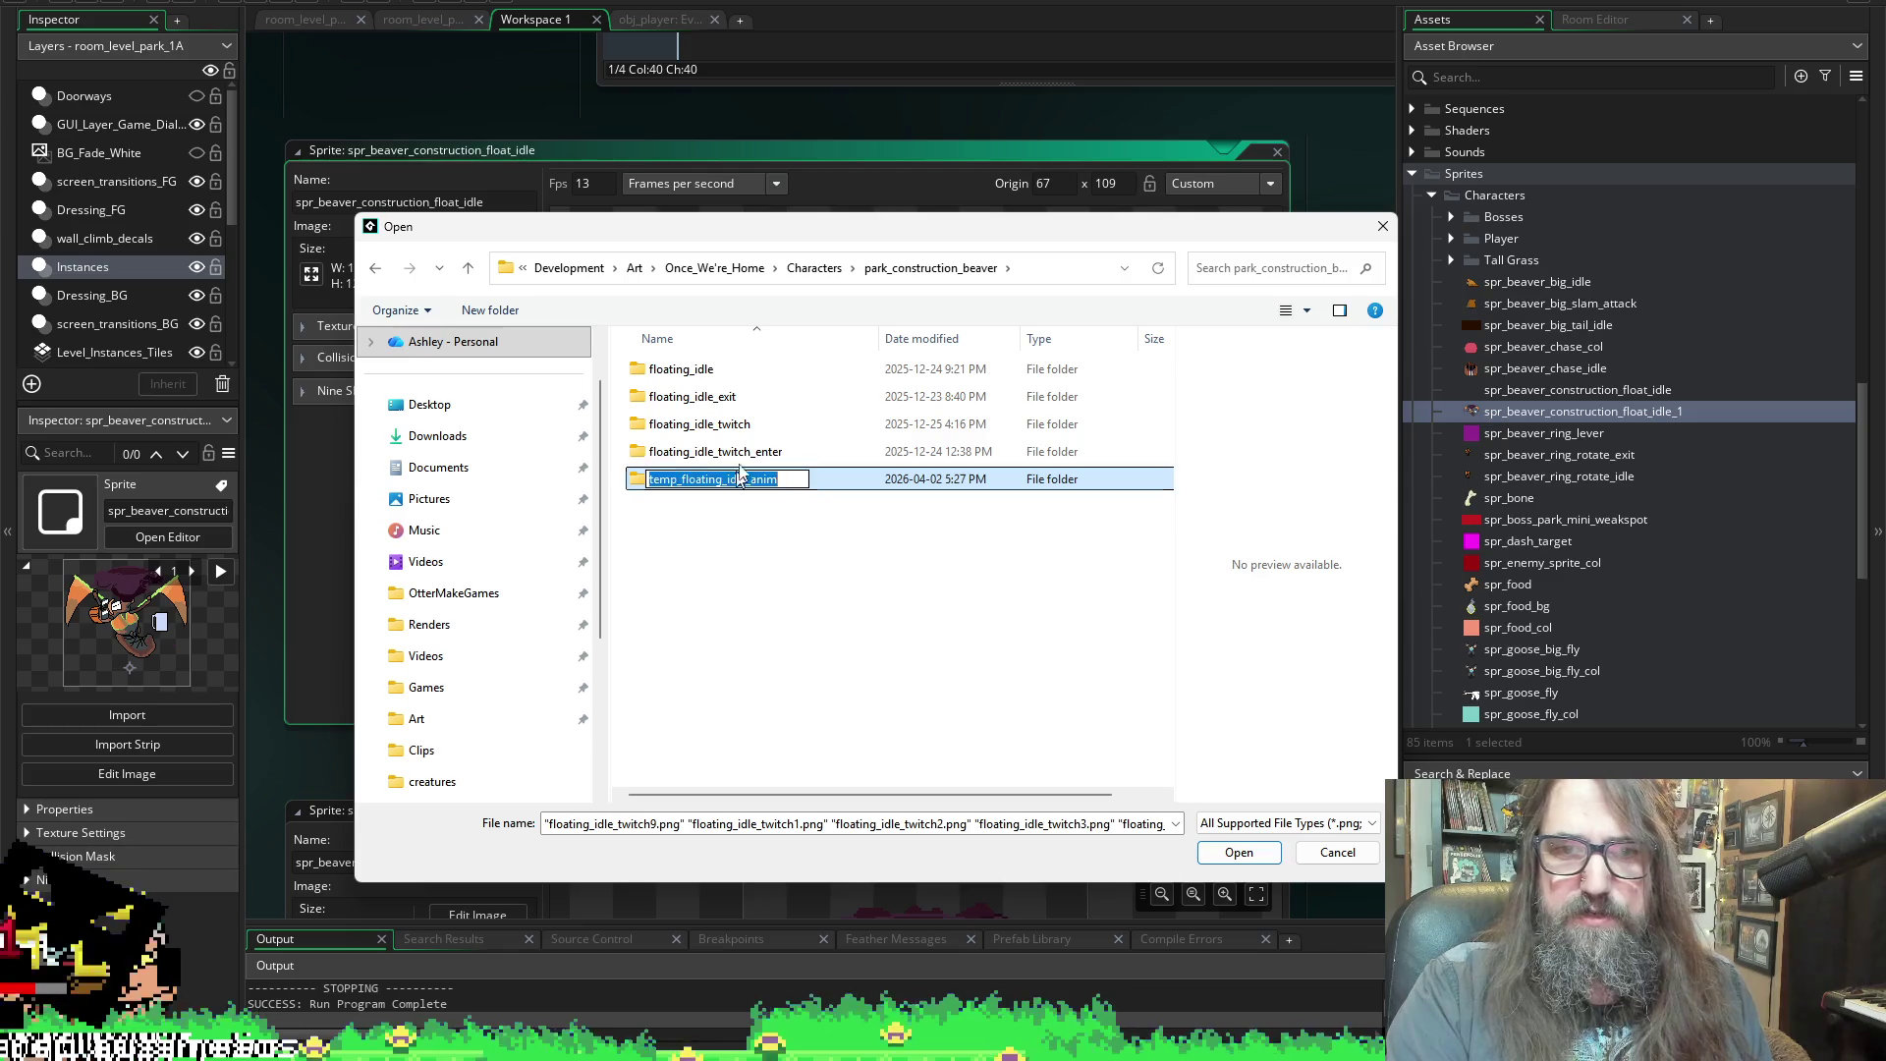
pyautogui.doubleClick(744, 452)
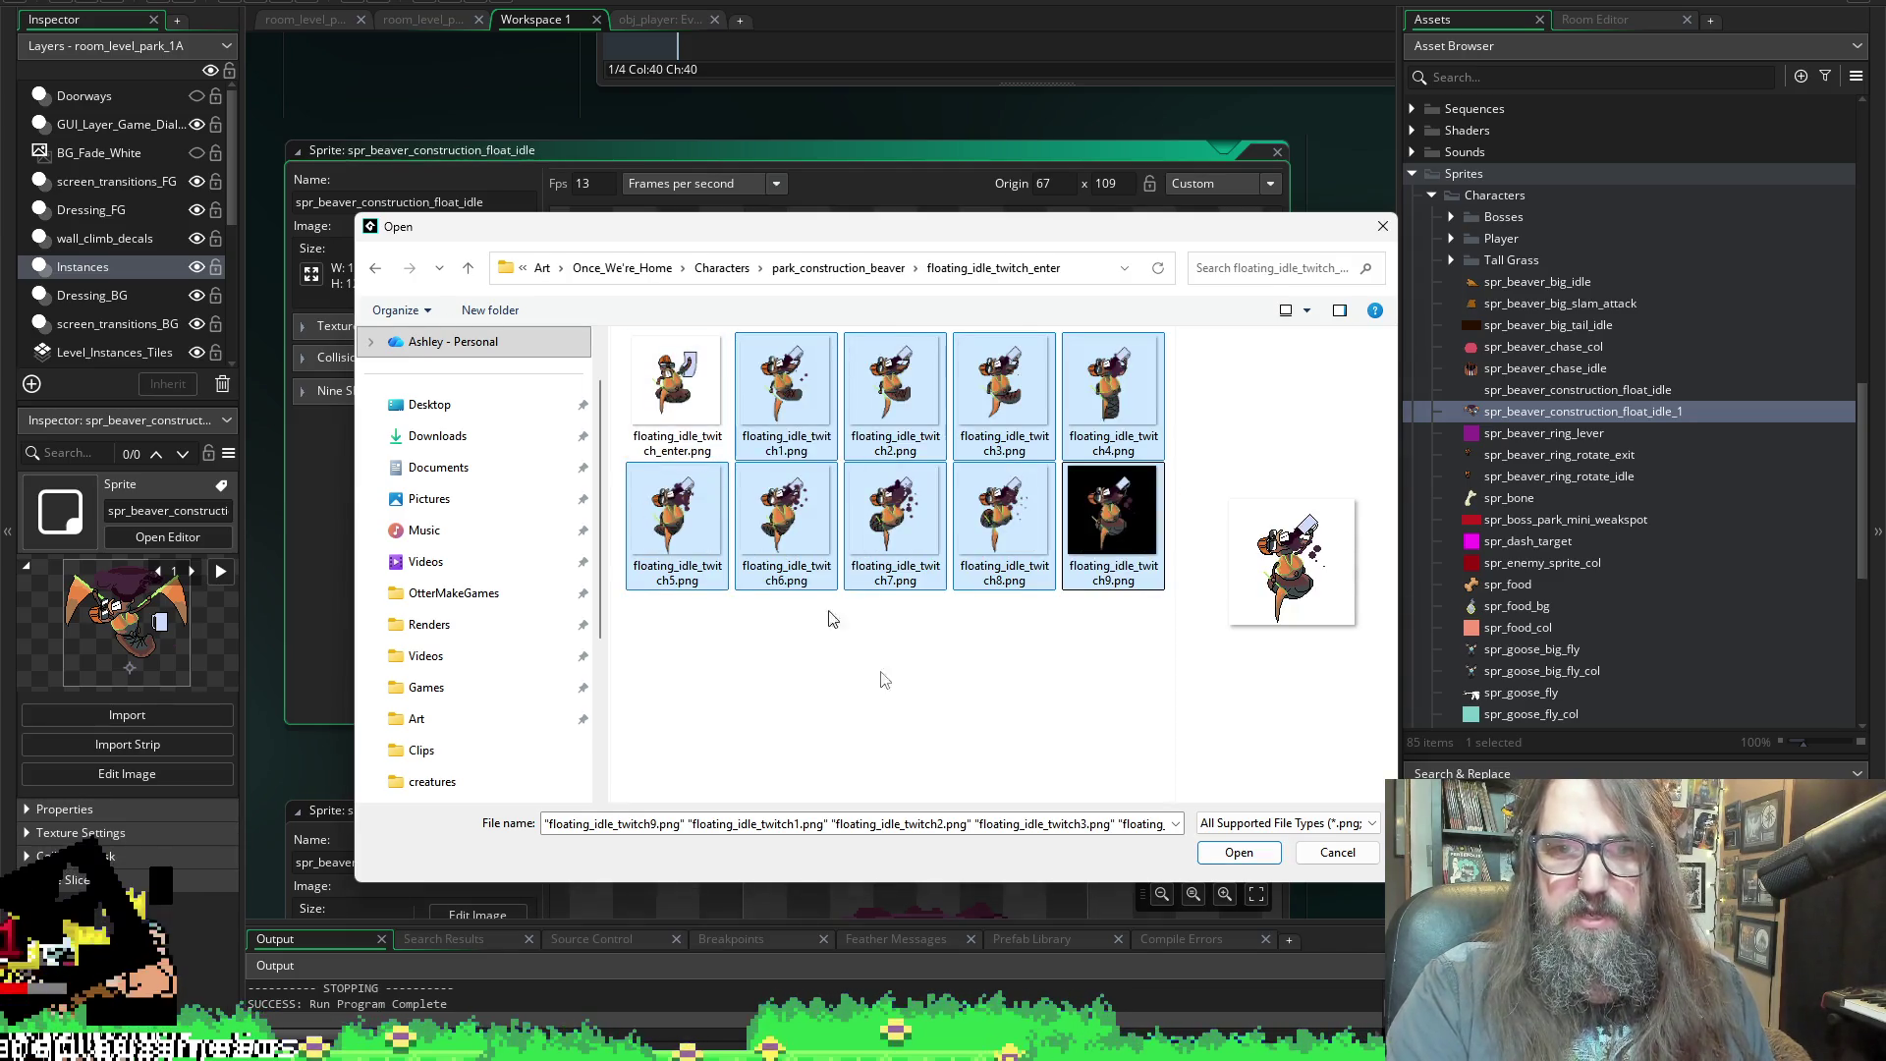
pyautogui.click(955, 699)
pyautogui.click(1016, 535)
pyautogui.click(1109, 388)
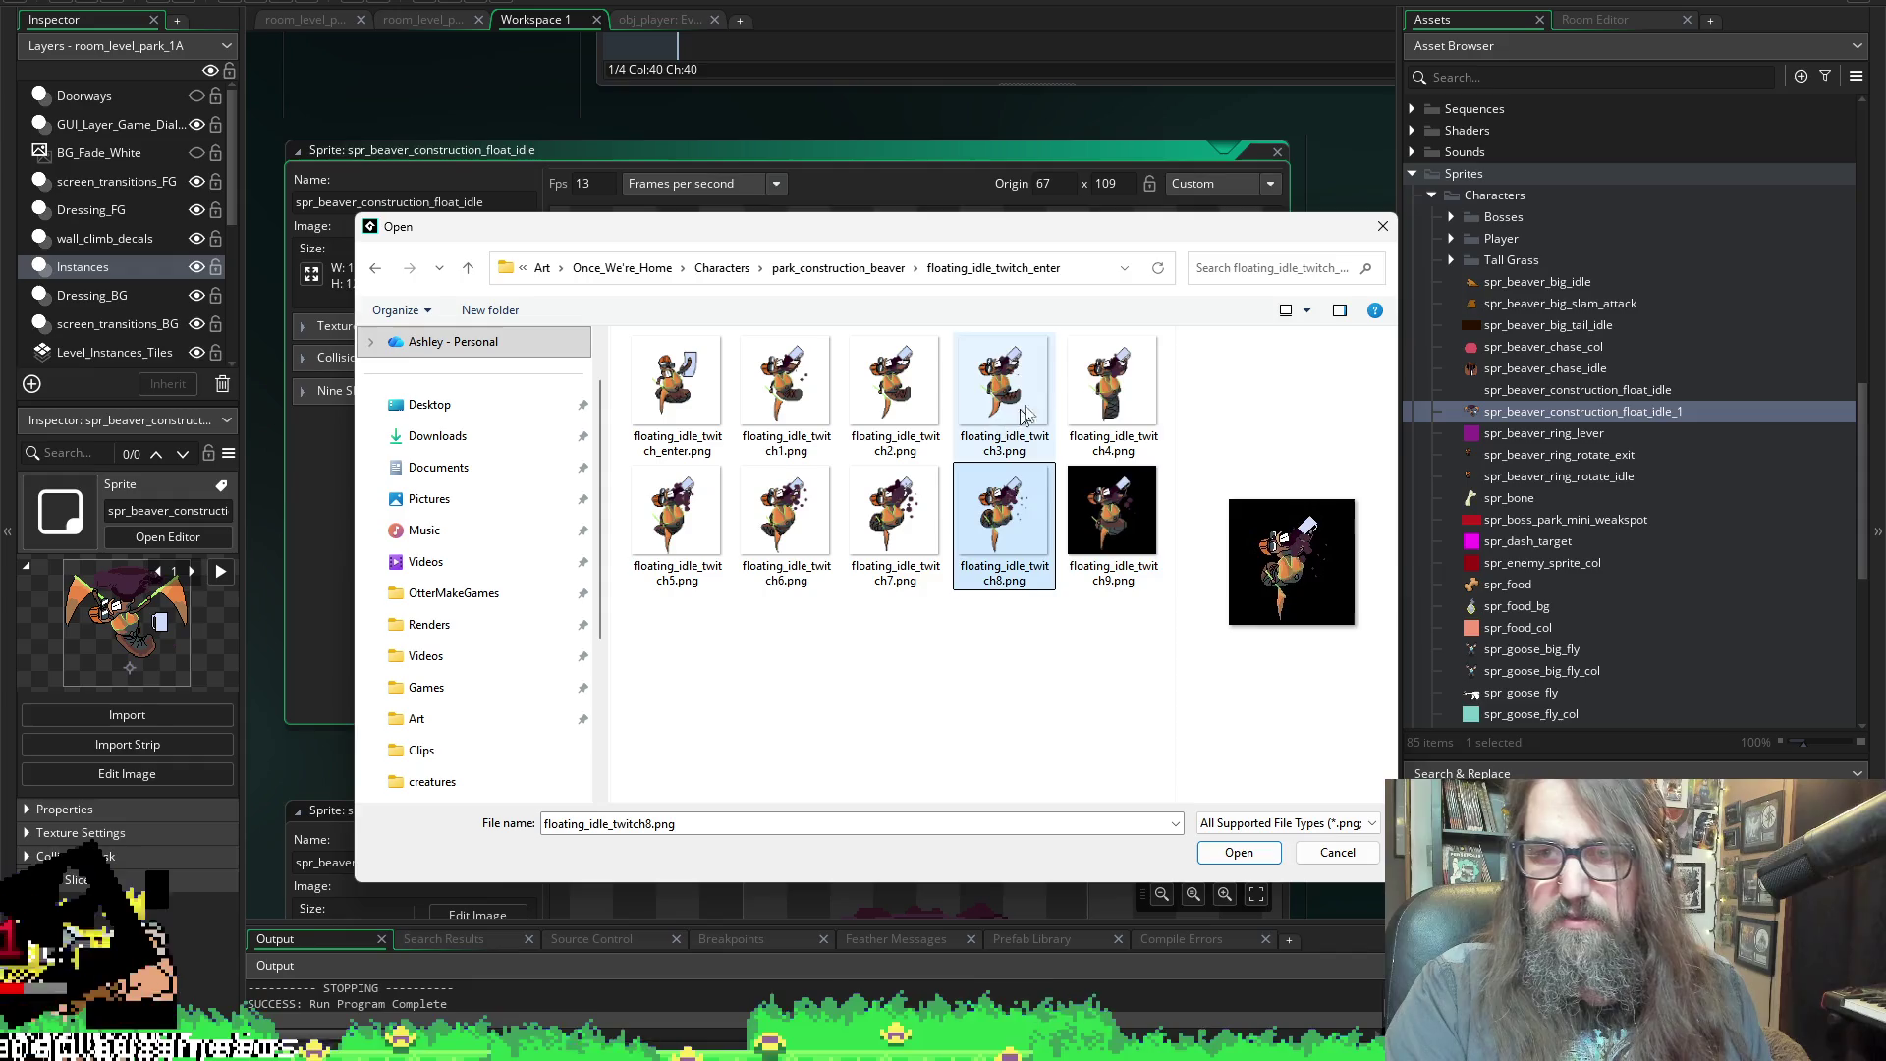
pyautogui.click(1110, 510)
pyautogui.click(676, 511)
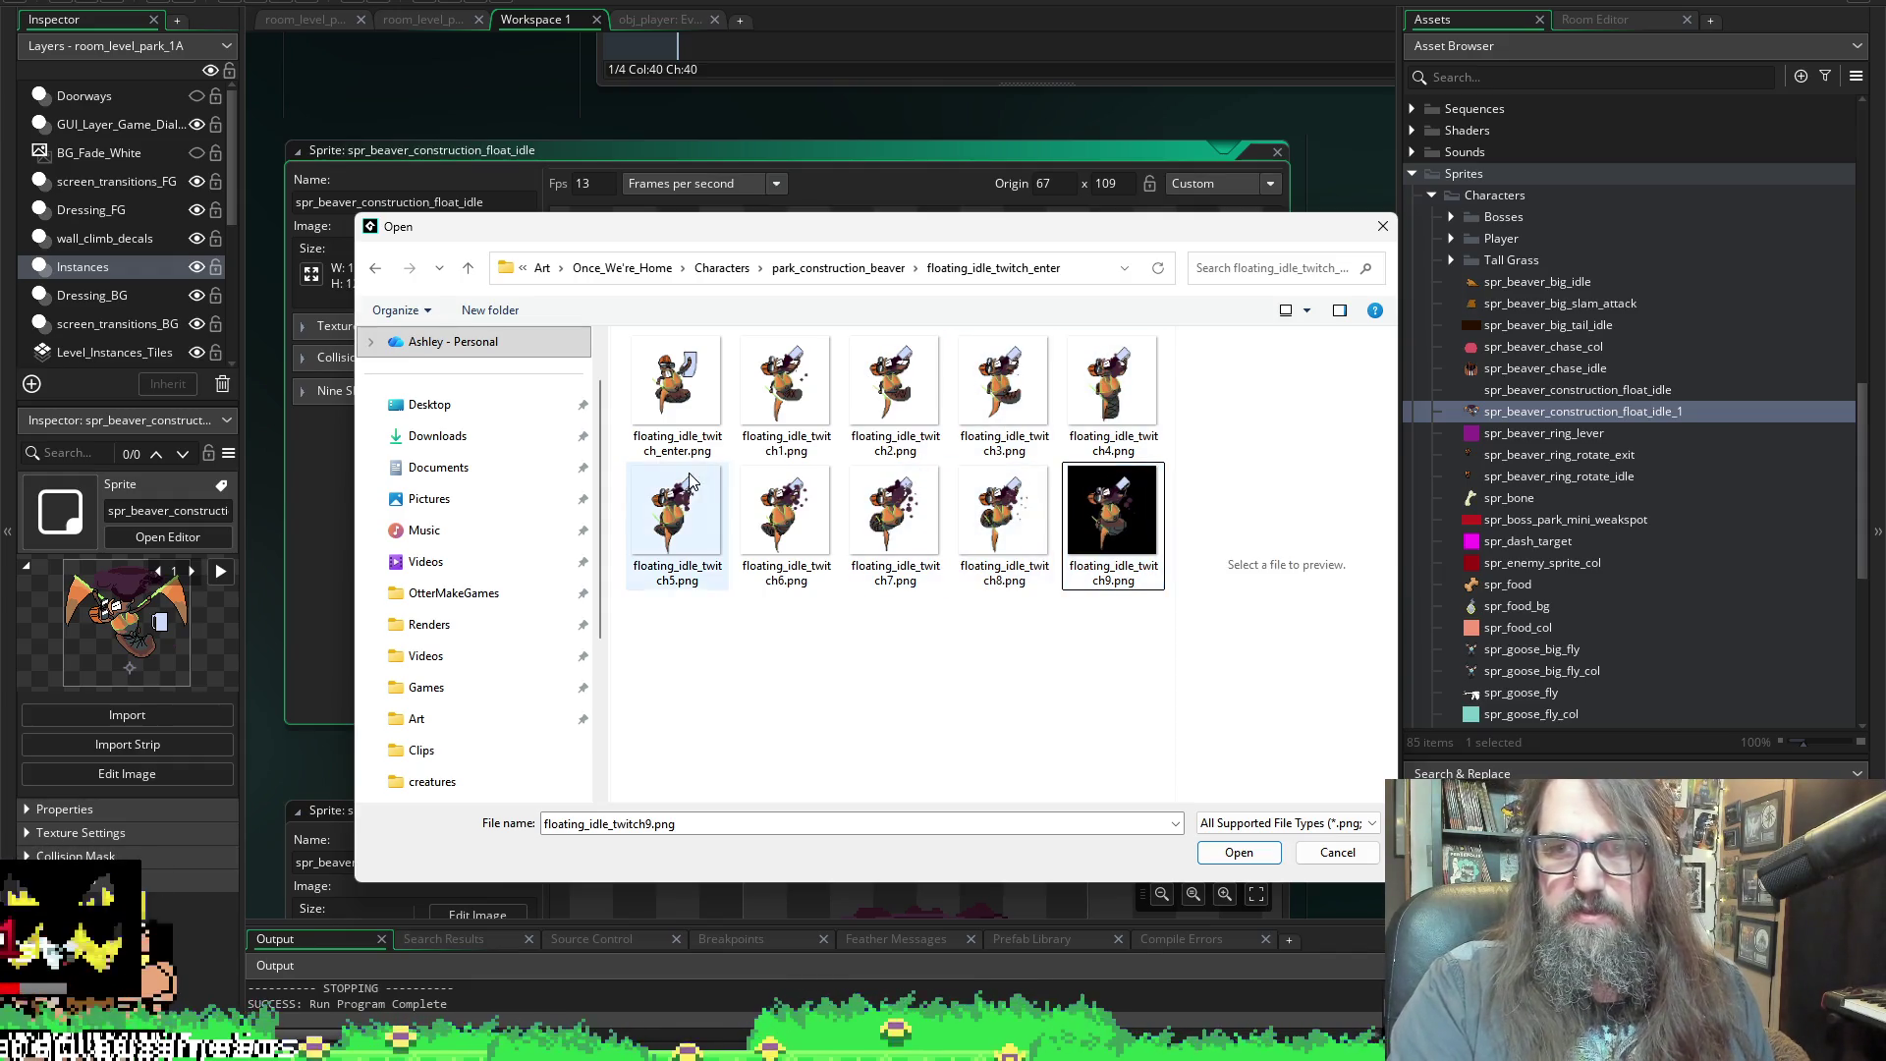
pyautogui.click(1016, 483)
pyautogui.click(678, 393)
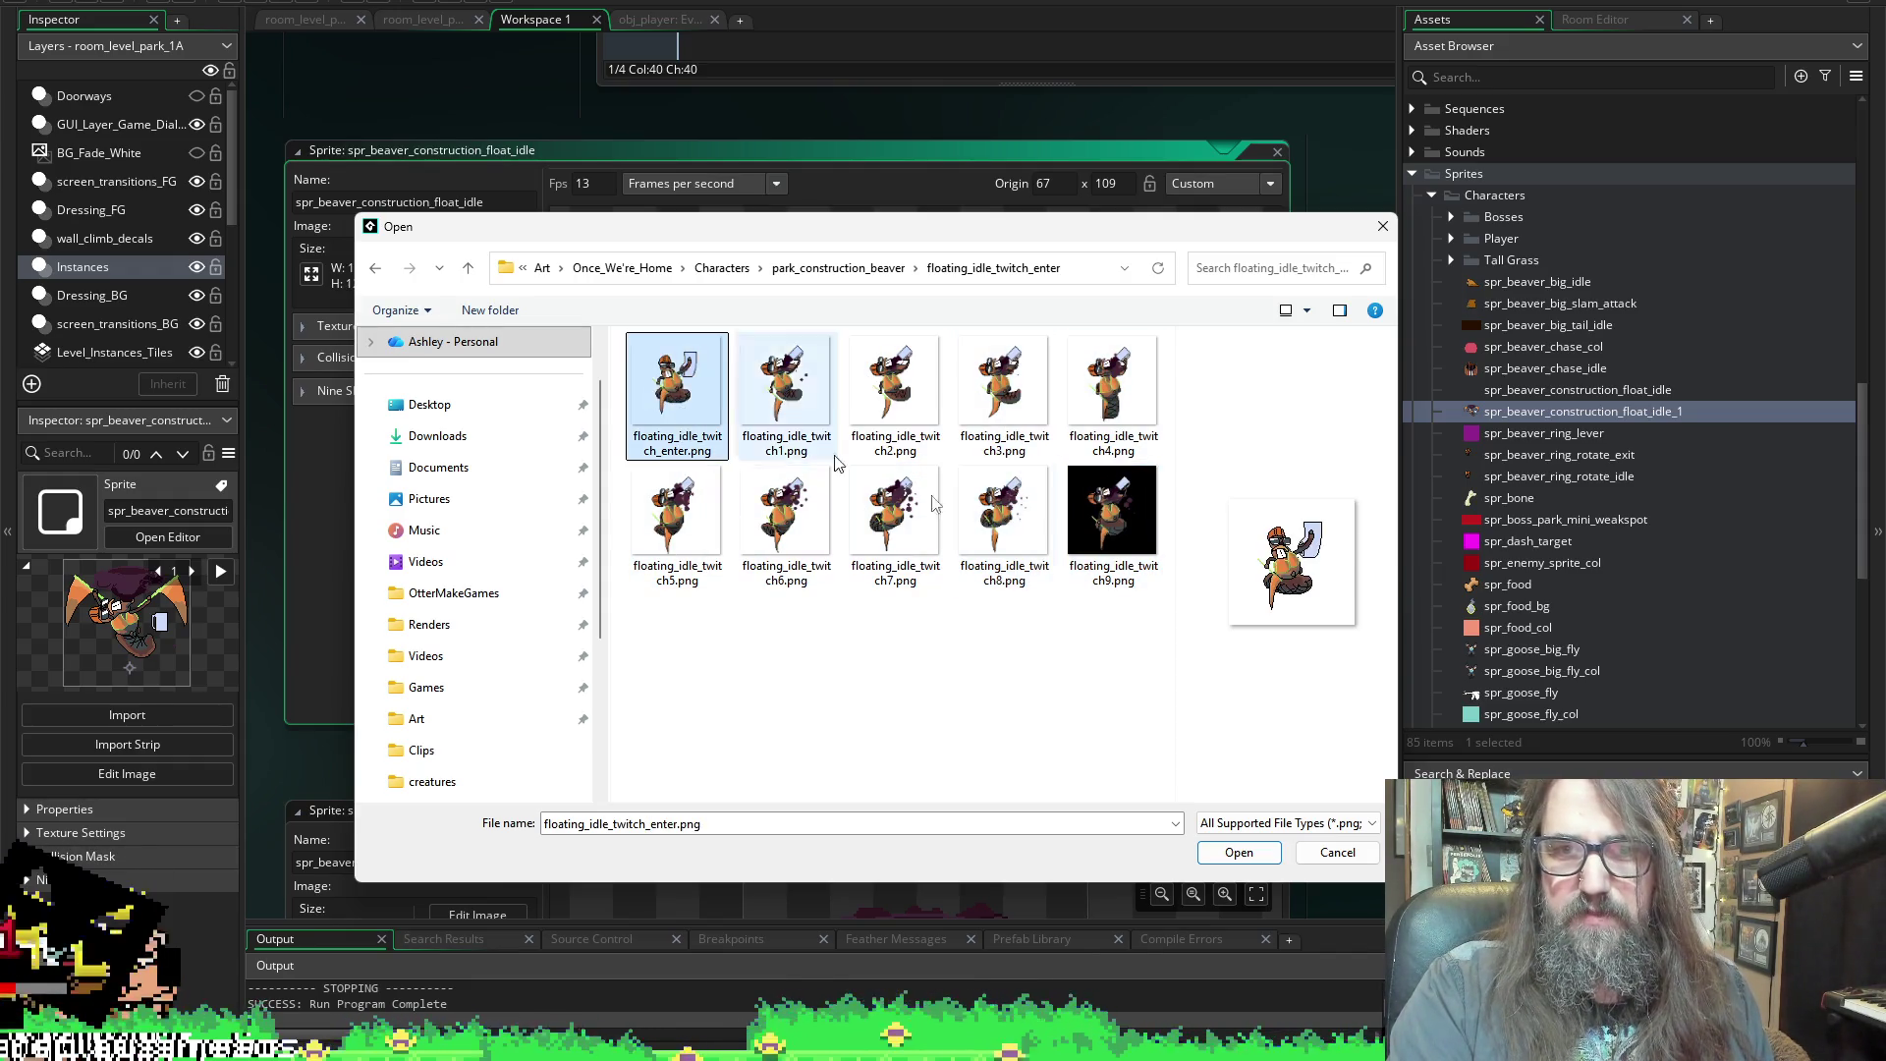
# Copy all nine floating_idle frames and paste them into floating_idle_twitch_enter
pyautogui.moveTo(650, 228)
pyautogui.mouseDown()
pyautogui.moveTo(657, 572)
pyautogui.moveTo(632, 286)
pyautogui.moveTo(656, 218)
pyautogui.mouseUp()
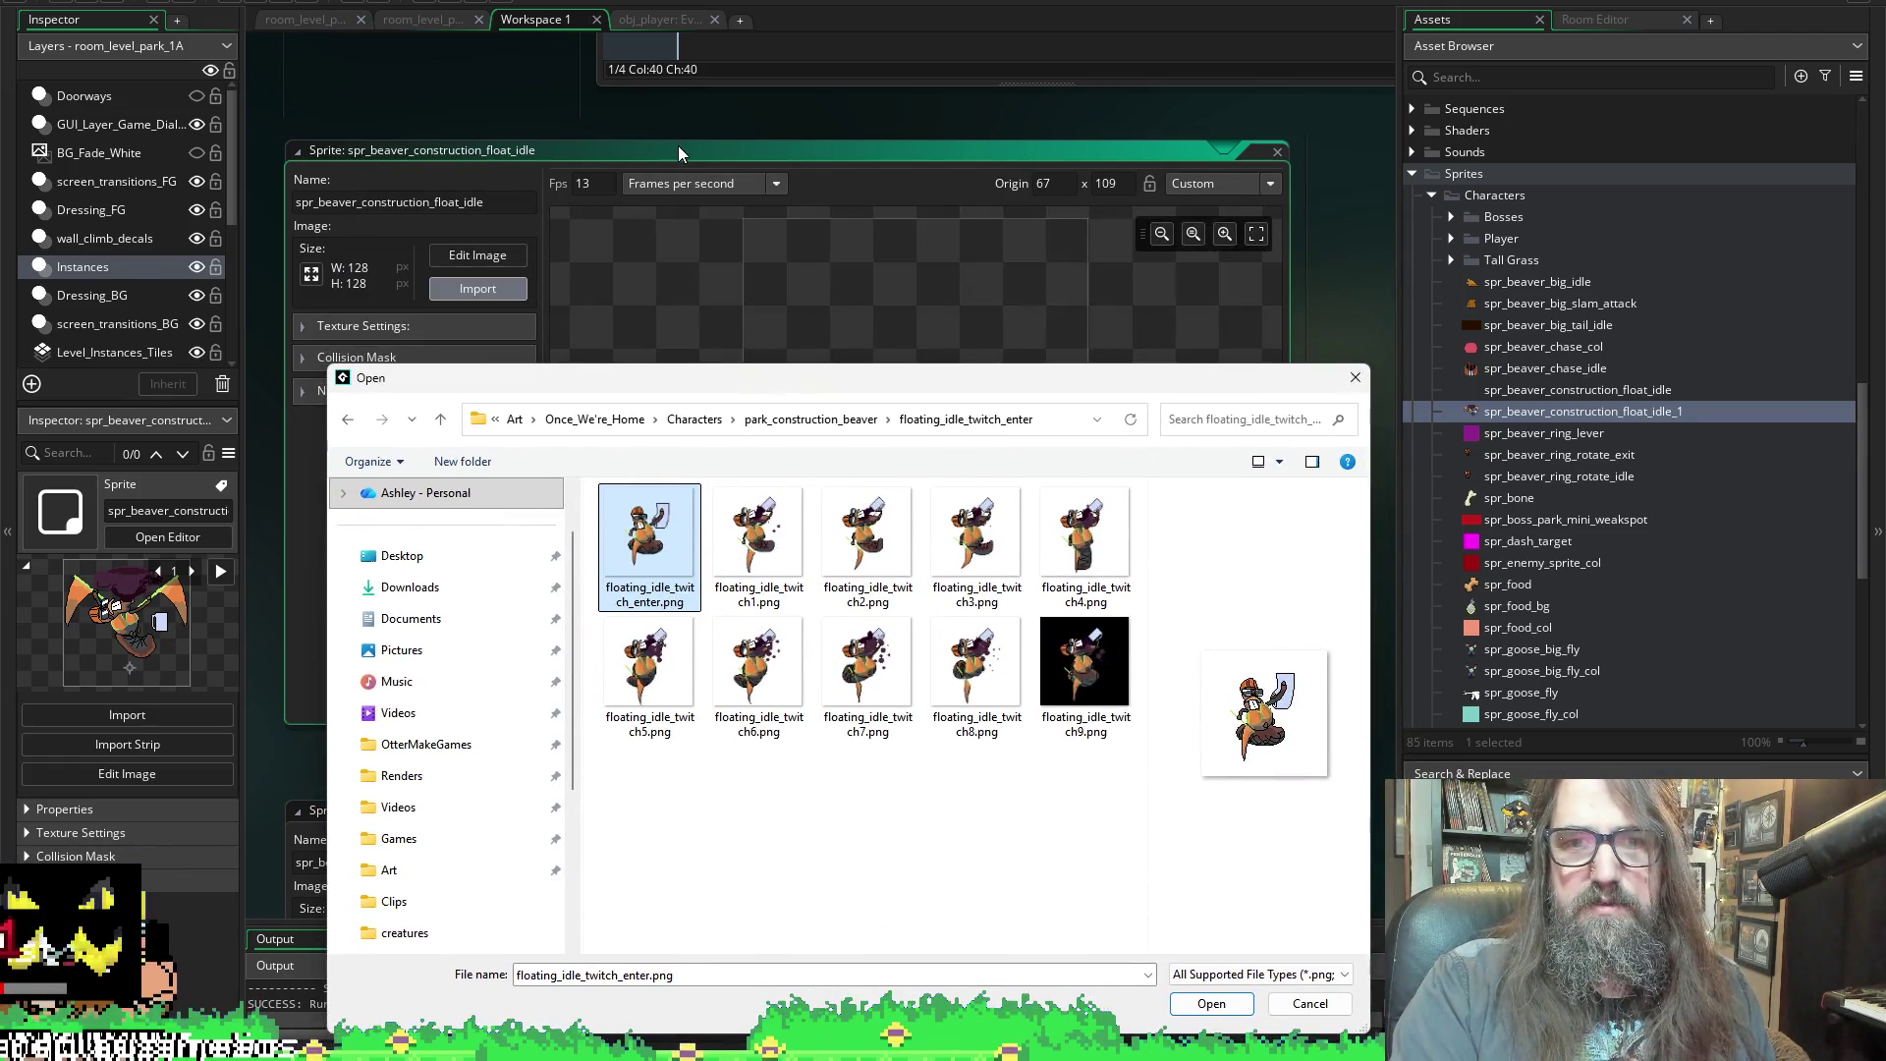
pyautogui.click(803, 432)
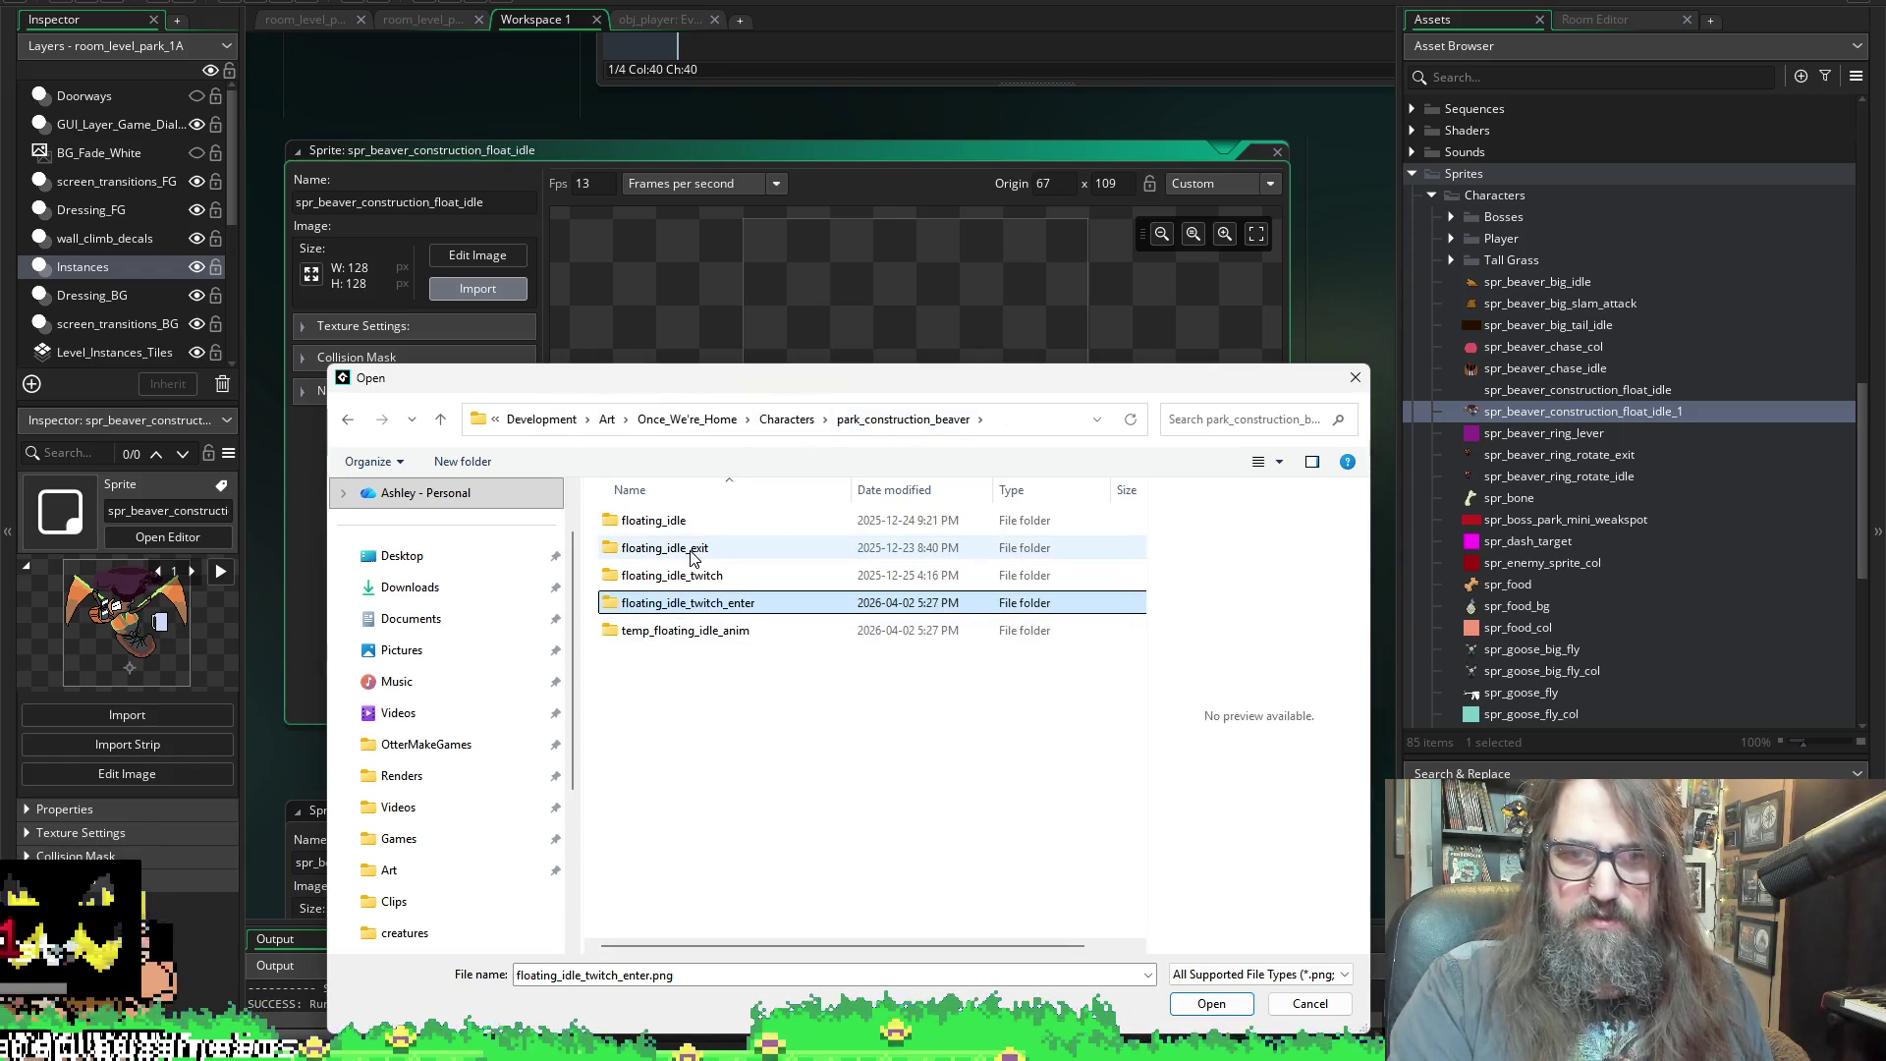
pyautogui.doubleClick(694, 548)
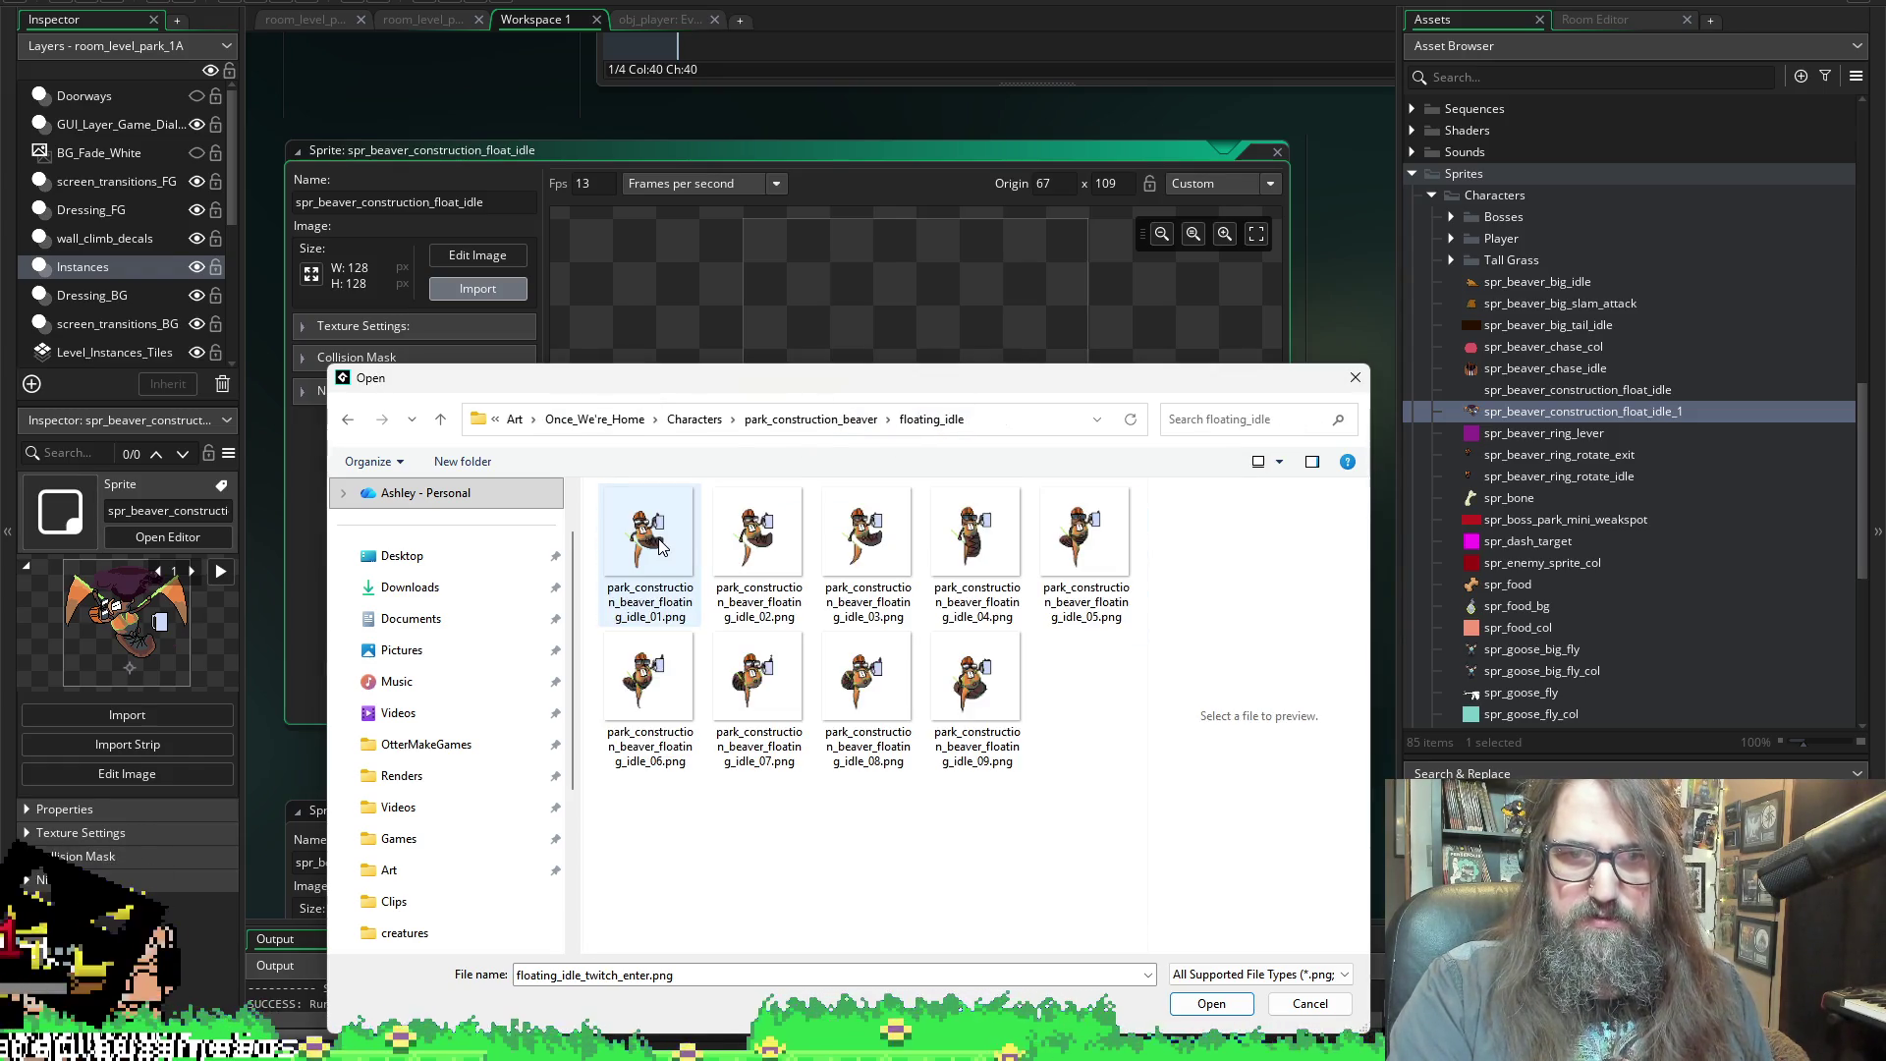
pyautogui.click(658, 547)
pyautogui.hotkey('ctrl', 'a')
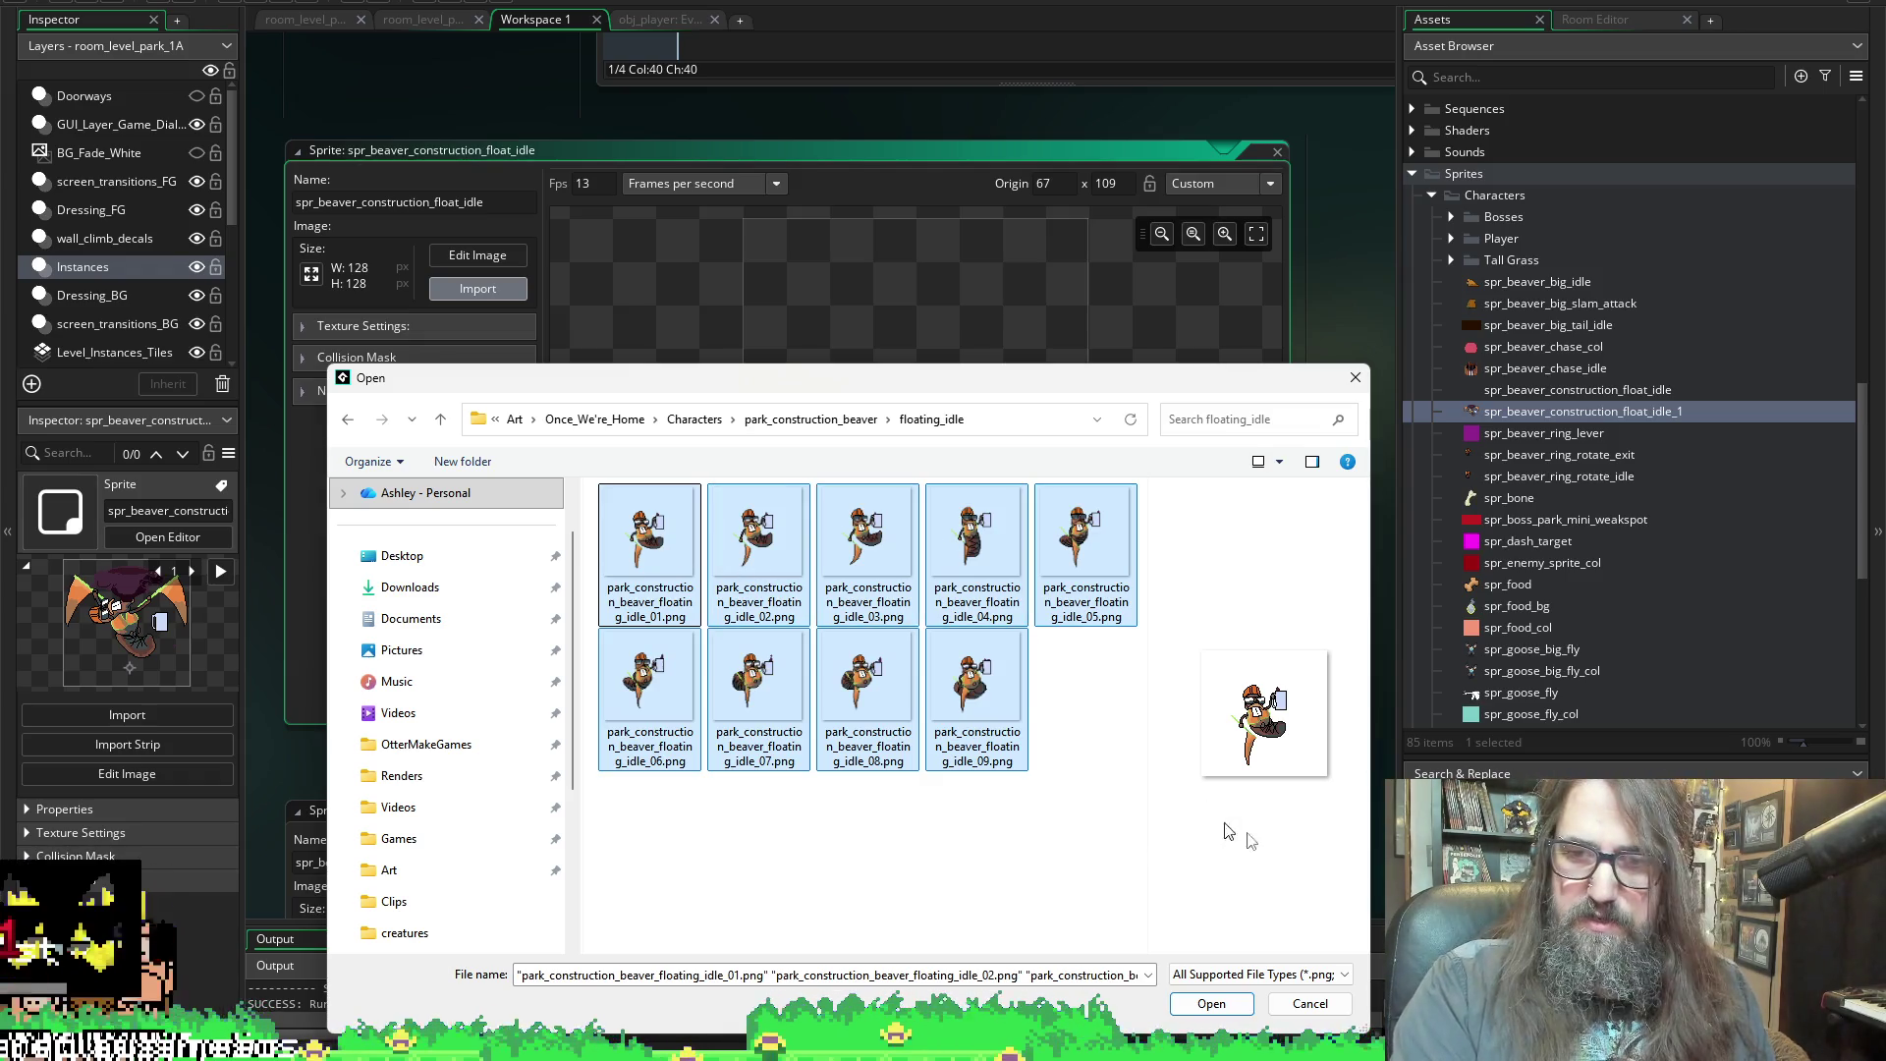
pyautogui.click(800, 432)
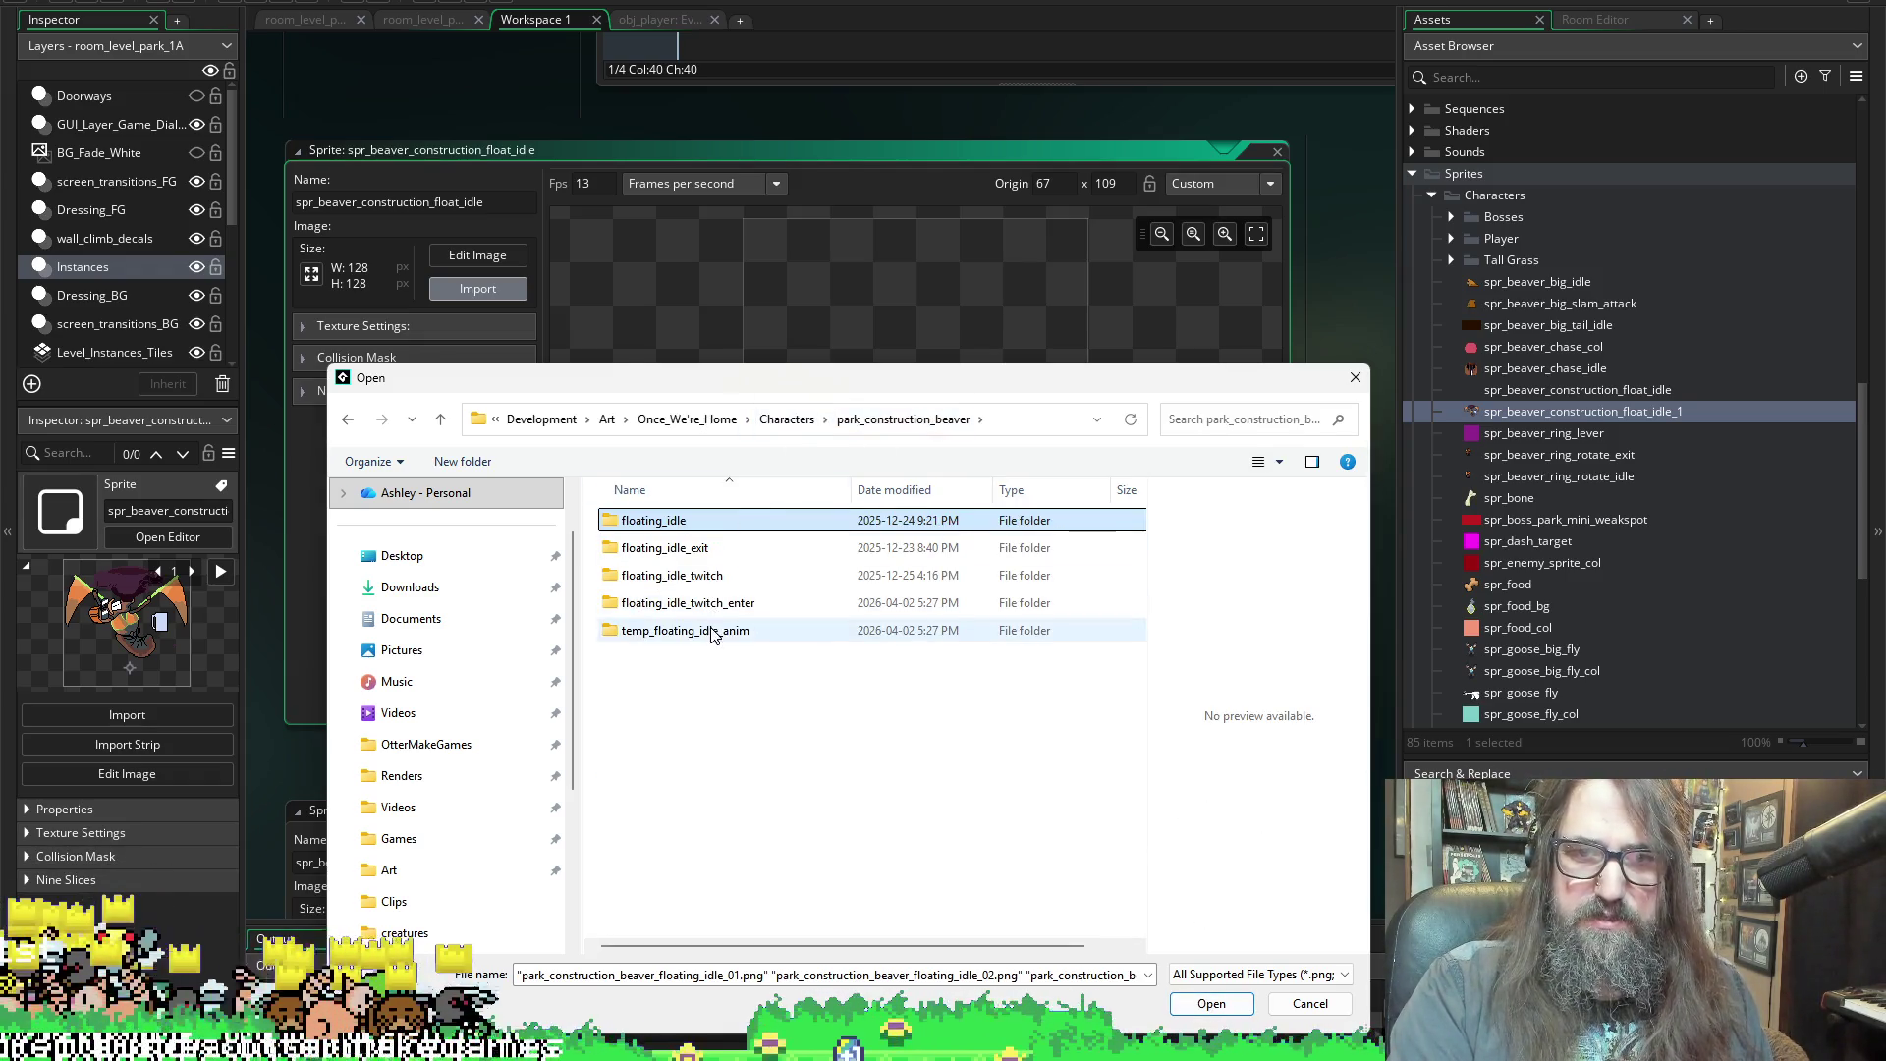
pyautogui.doubleClick(724, 631)
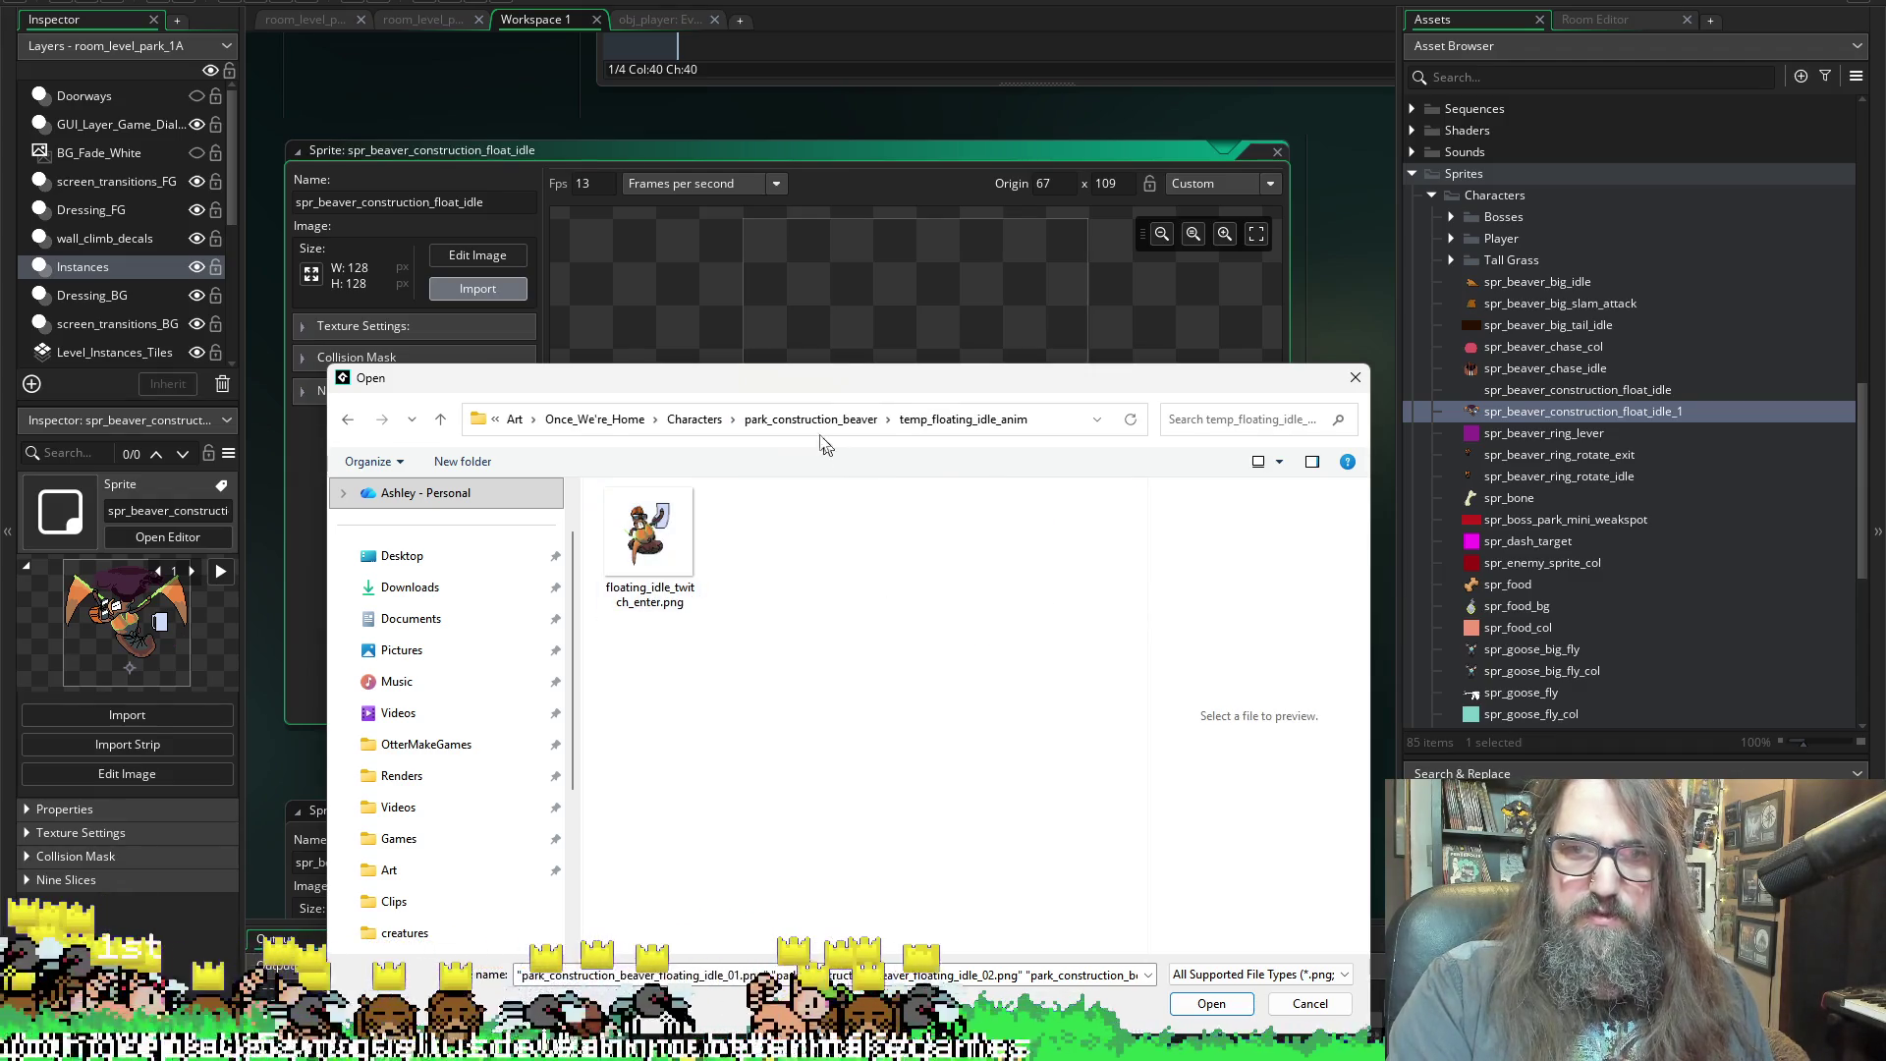
pyautogui.click(811, 422)
pyautogui.doubleClick(716, 604)
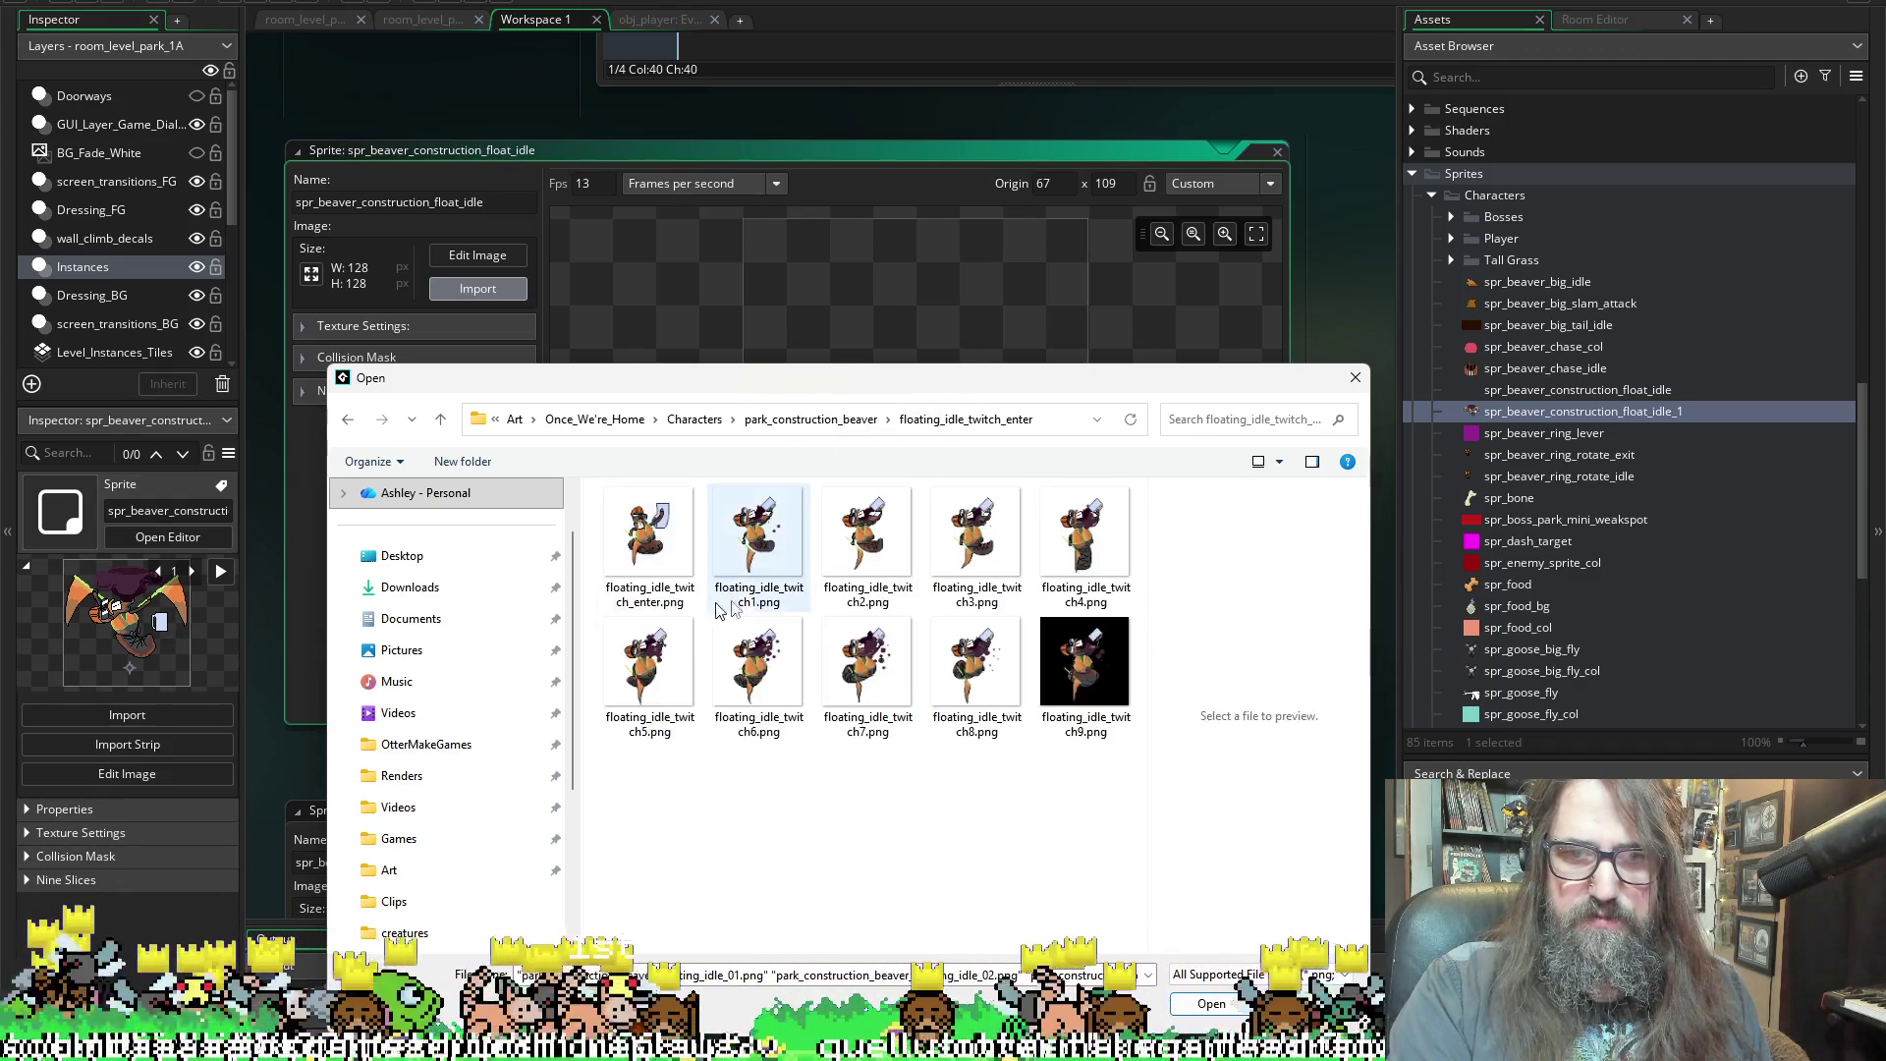
pyautogui.hotkey('ctrl', 'a')
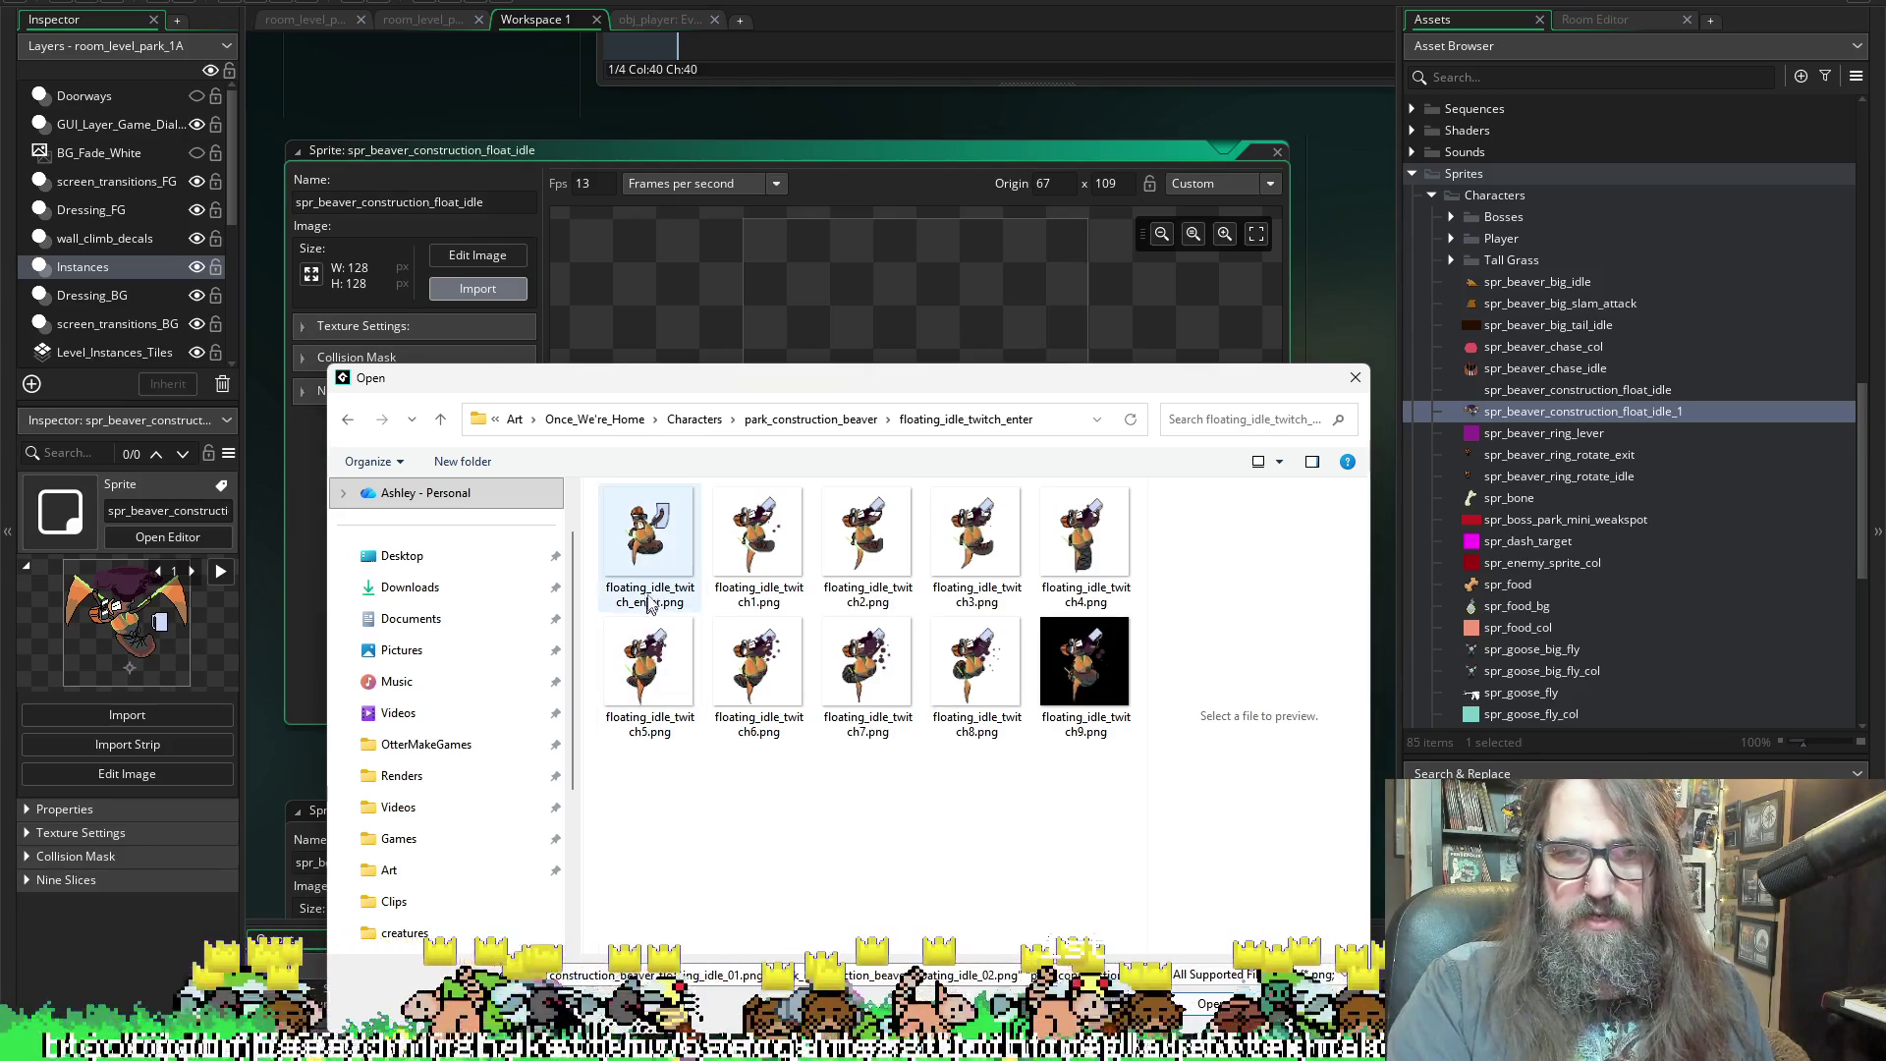
# Replace same-named files with the idle copies, then import twitch_enter through idle_09 into the sprite
pyautogui.press('Return')
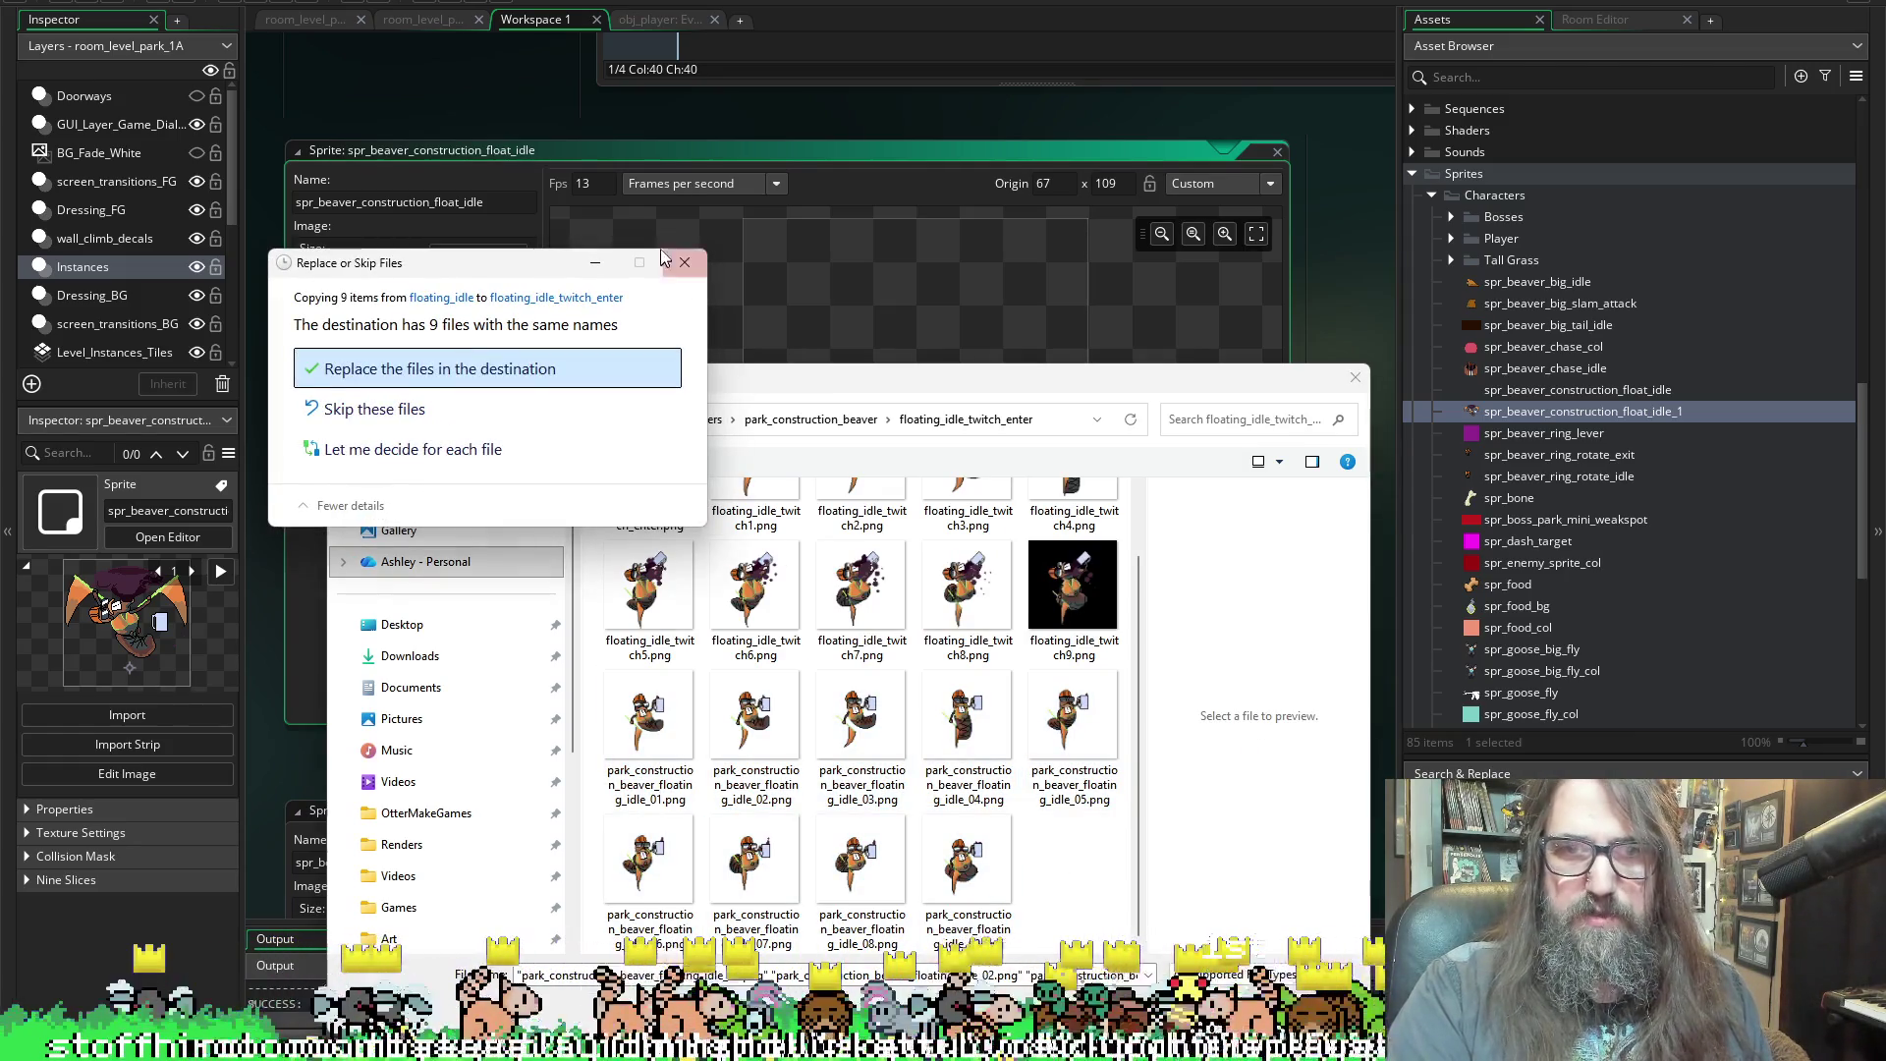
pyautogui.press('Return')
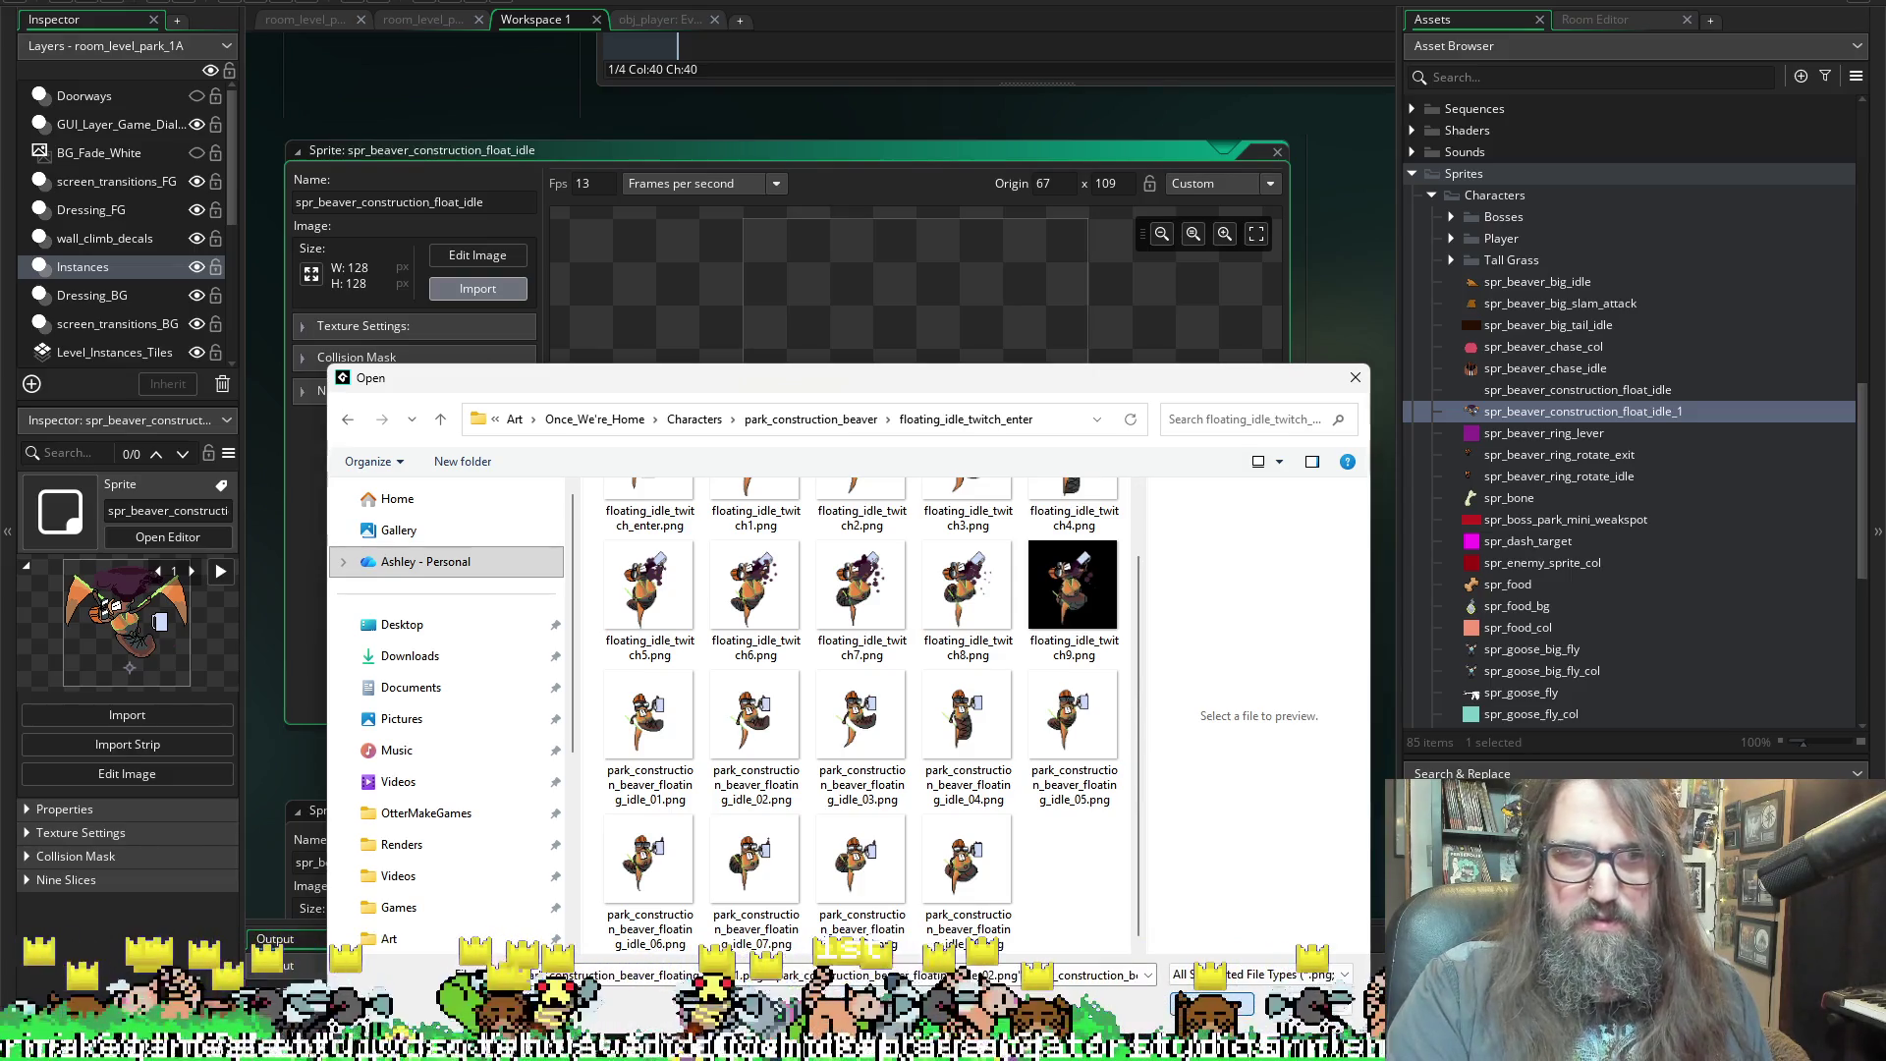
pyautogui.click(951, 836)
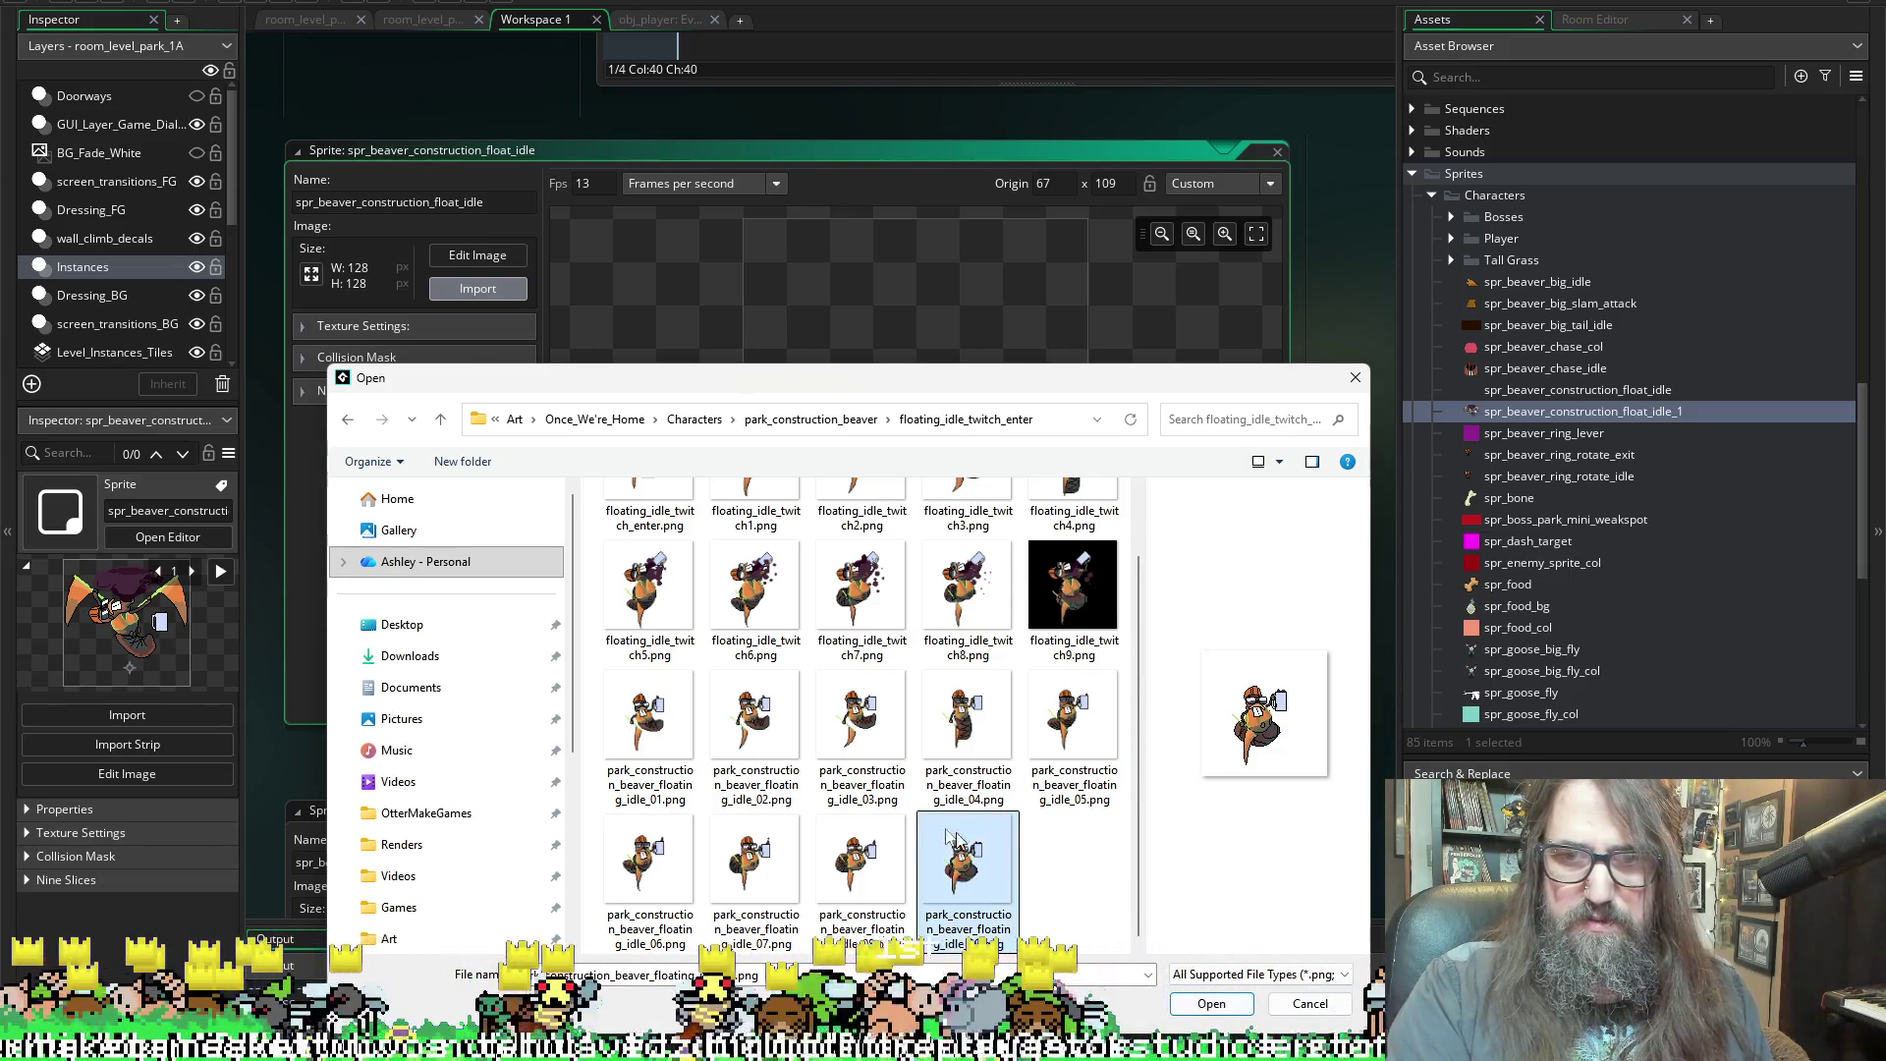
pyautogui.keyDown('shift'); pyautogui.click(649, 501); pyautogui.keyUp('shift')
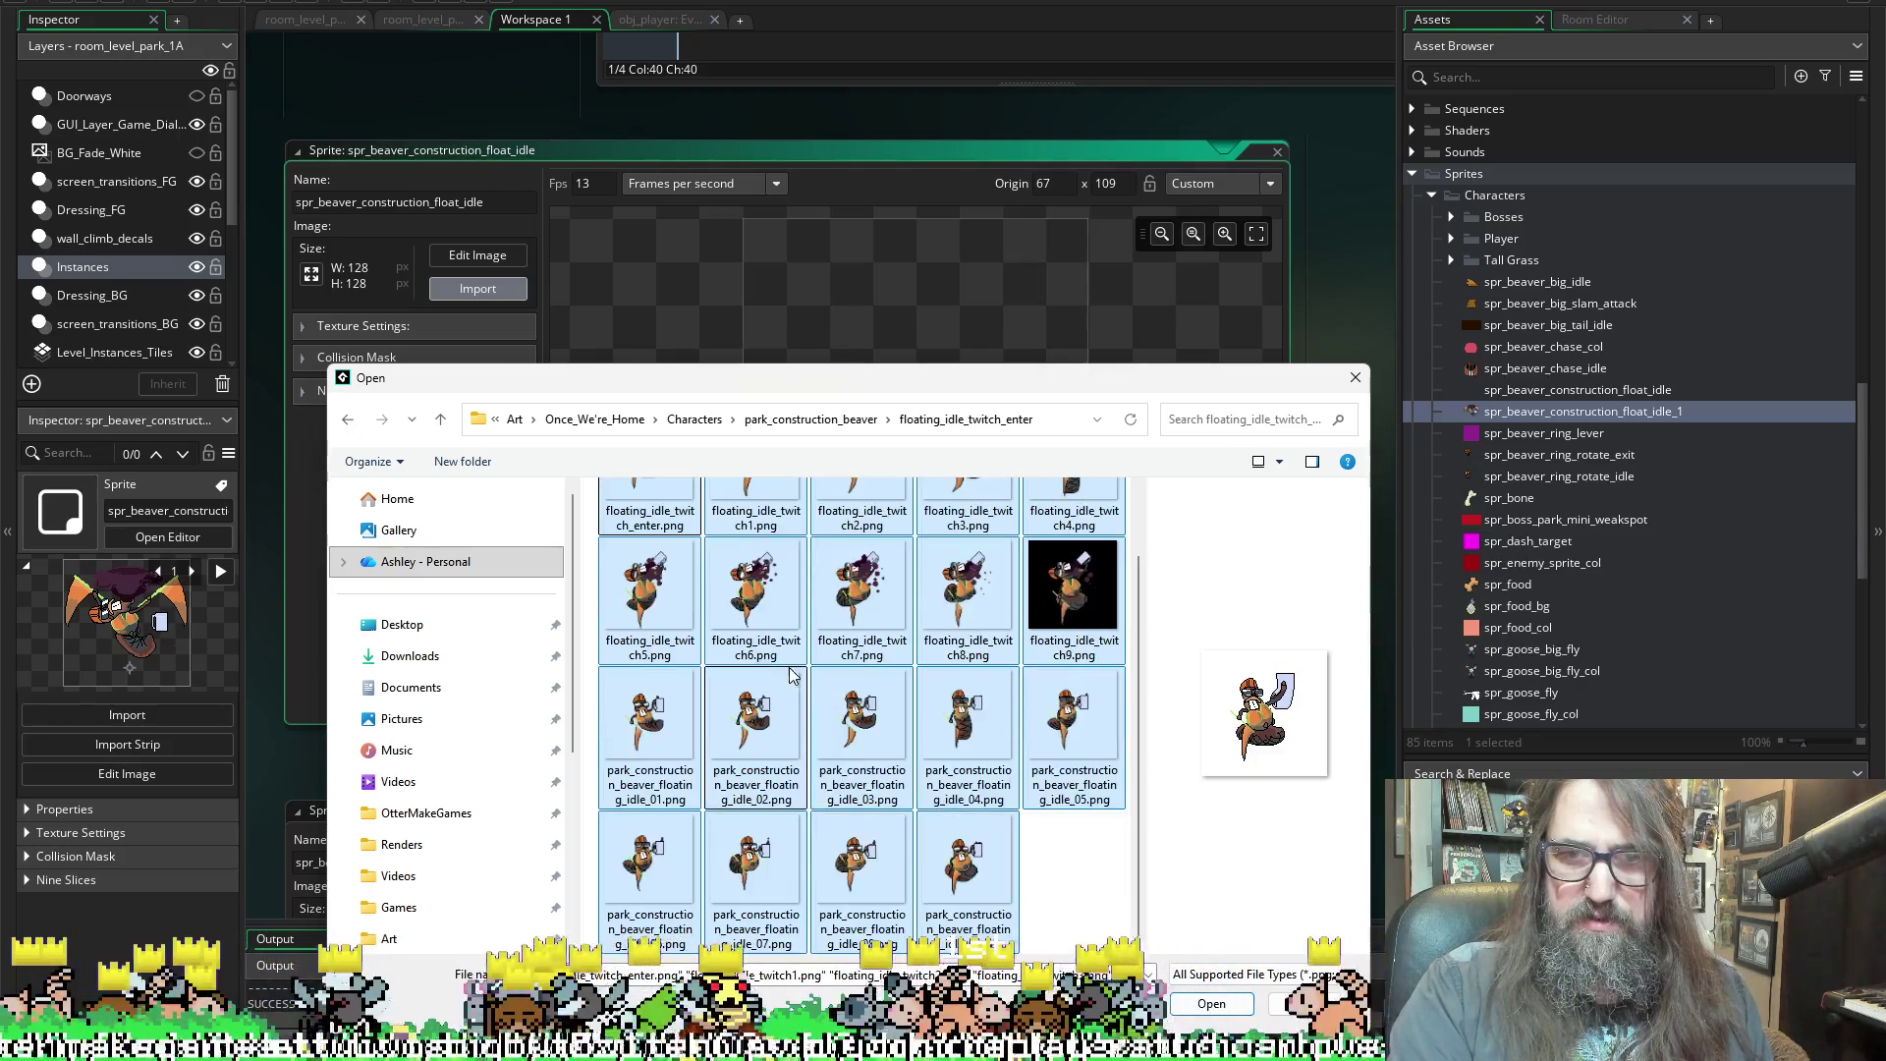
pyautogui.keyDown('ctrl'); pyautogui.click(968, 860); pyautogui.keyUp('ctrl')
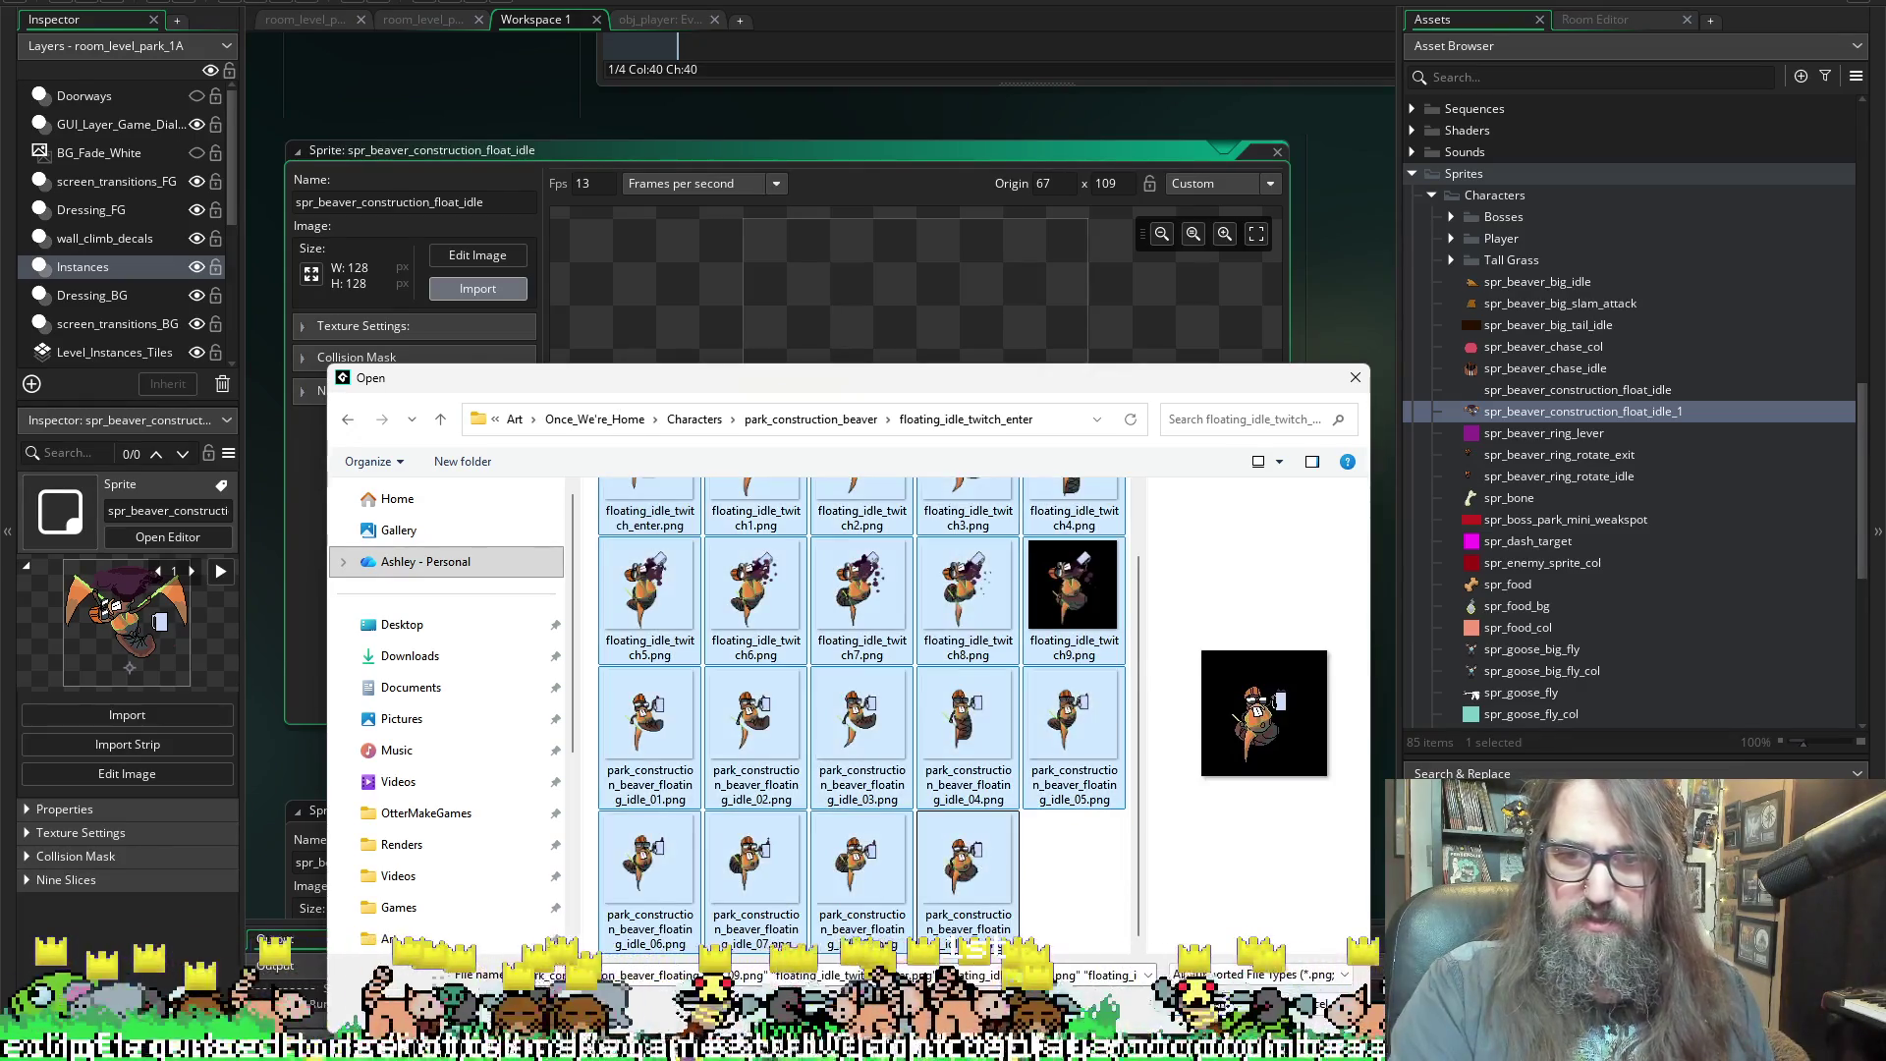
pyautogui.press('Return')
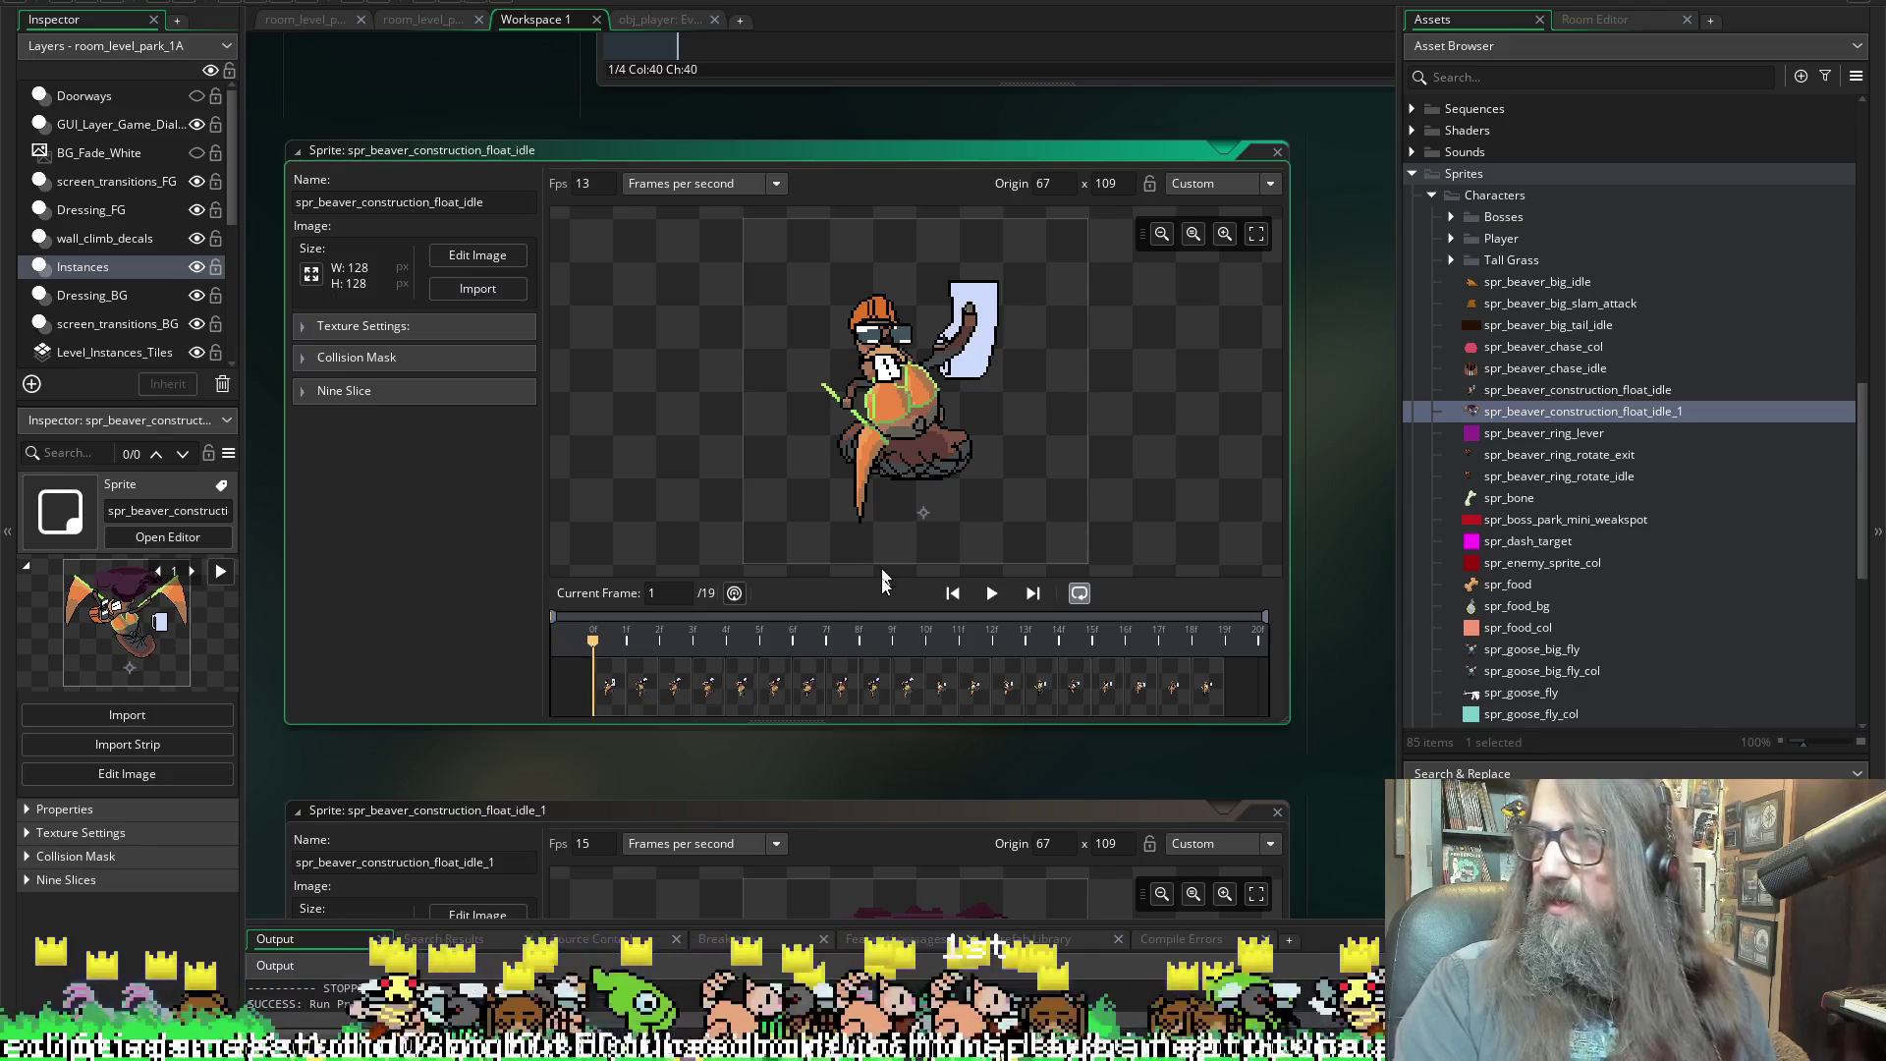
# Select frames 11–19 and drag the nine idle frames to position 3
pyautogui.scroll(3, 1139, 715)
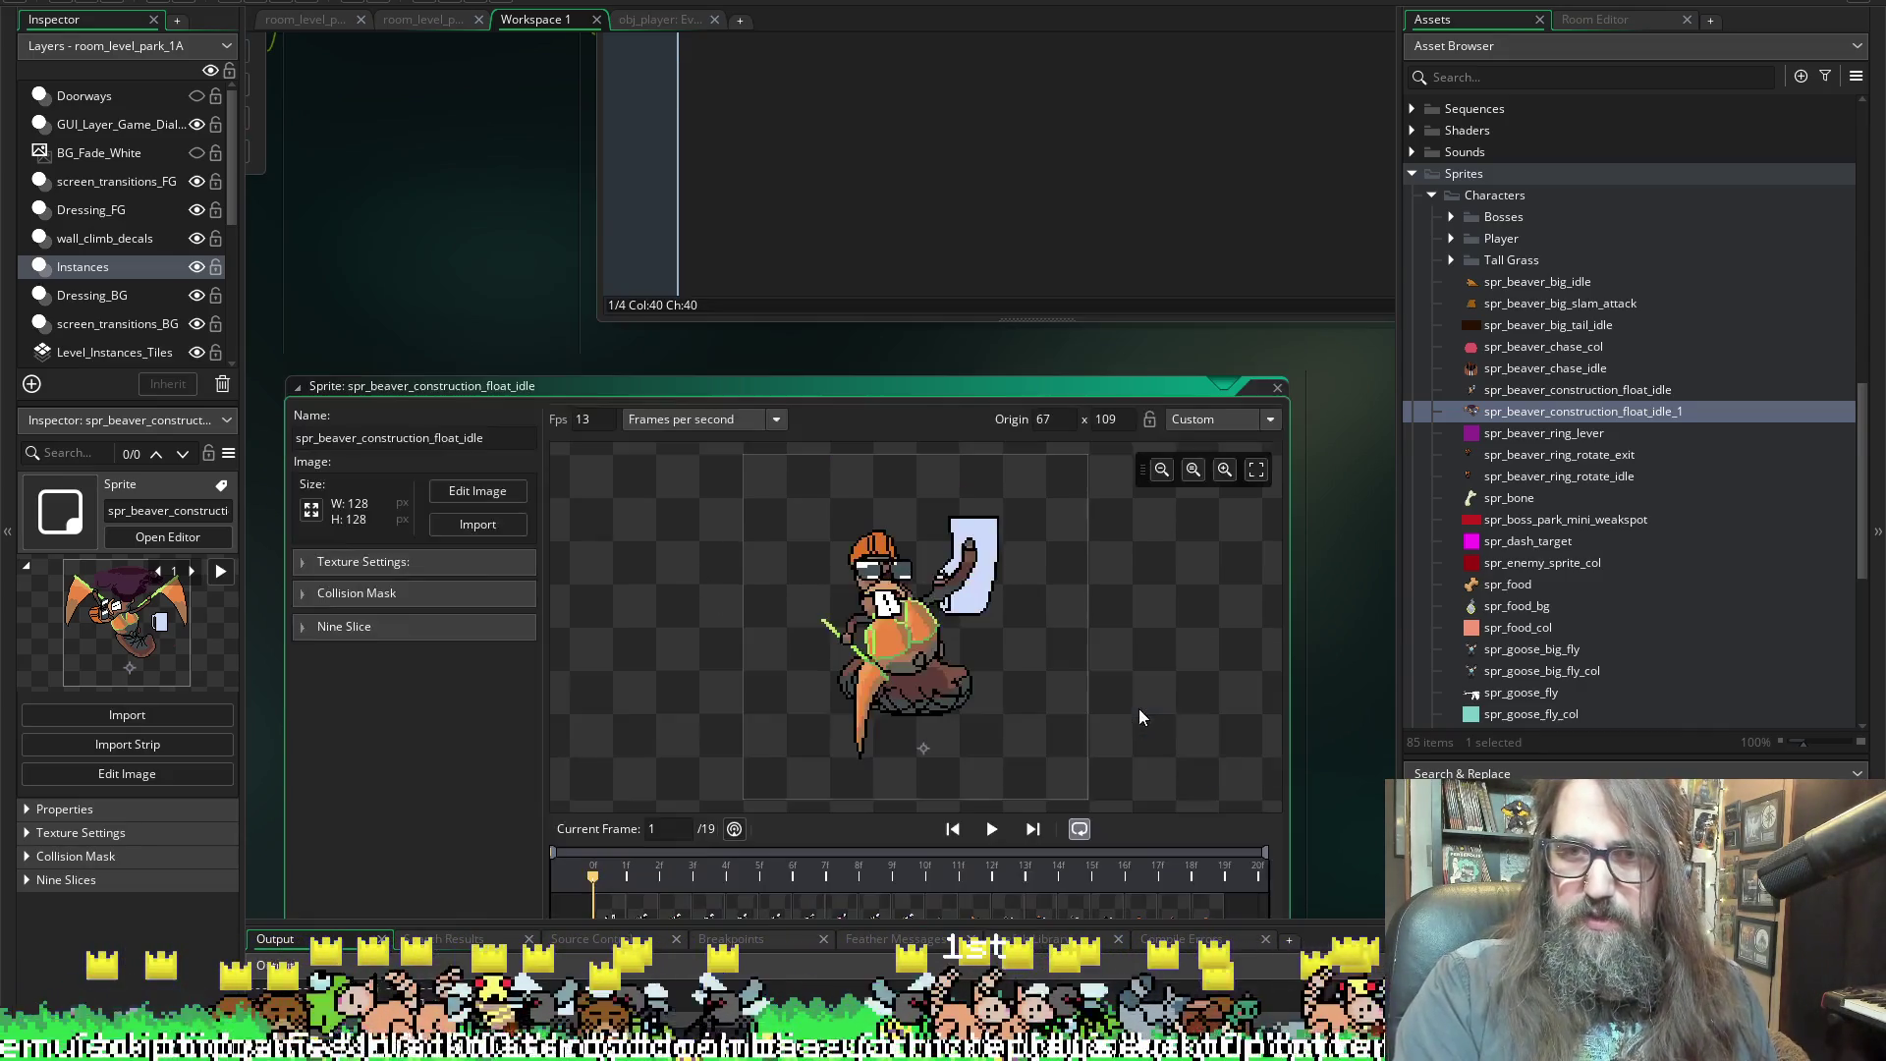
pyautogui.scroll(-4, 1139, 717)
pyautogui.click(1222, 634)
pyautogui.click(1176, 631)
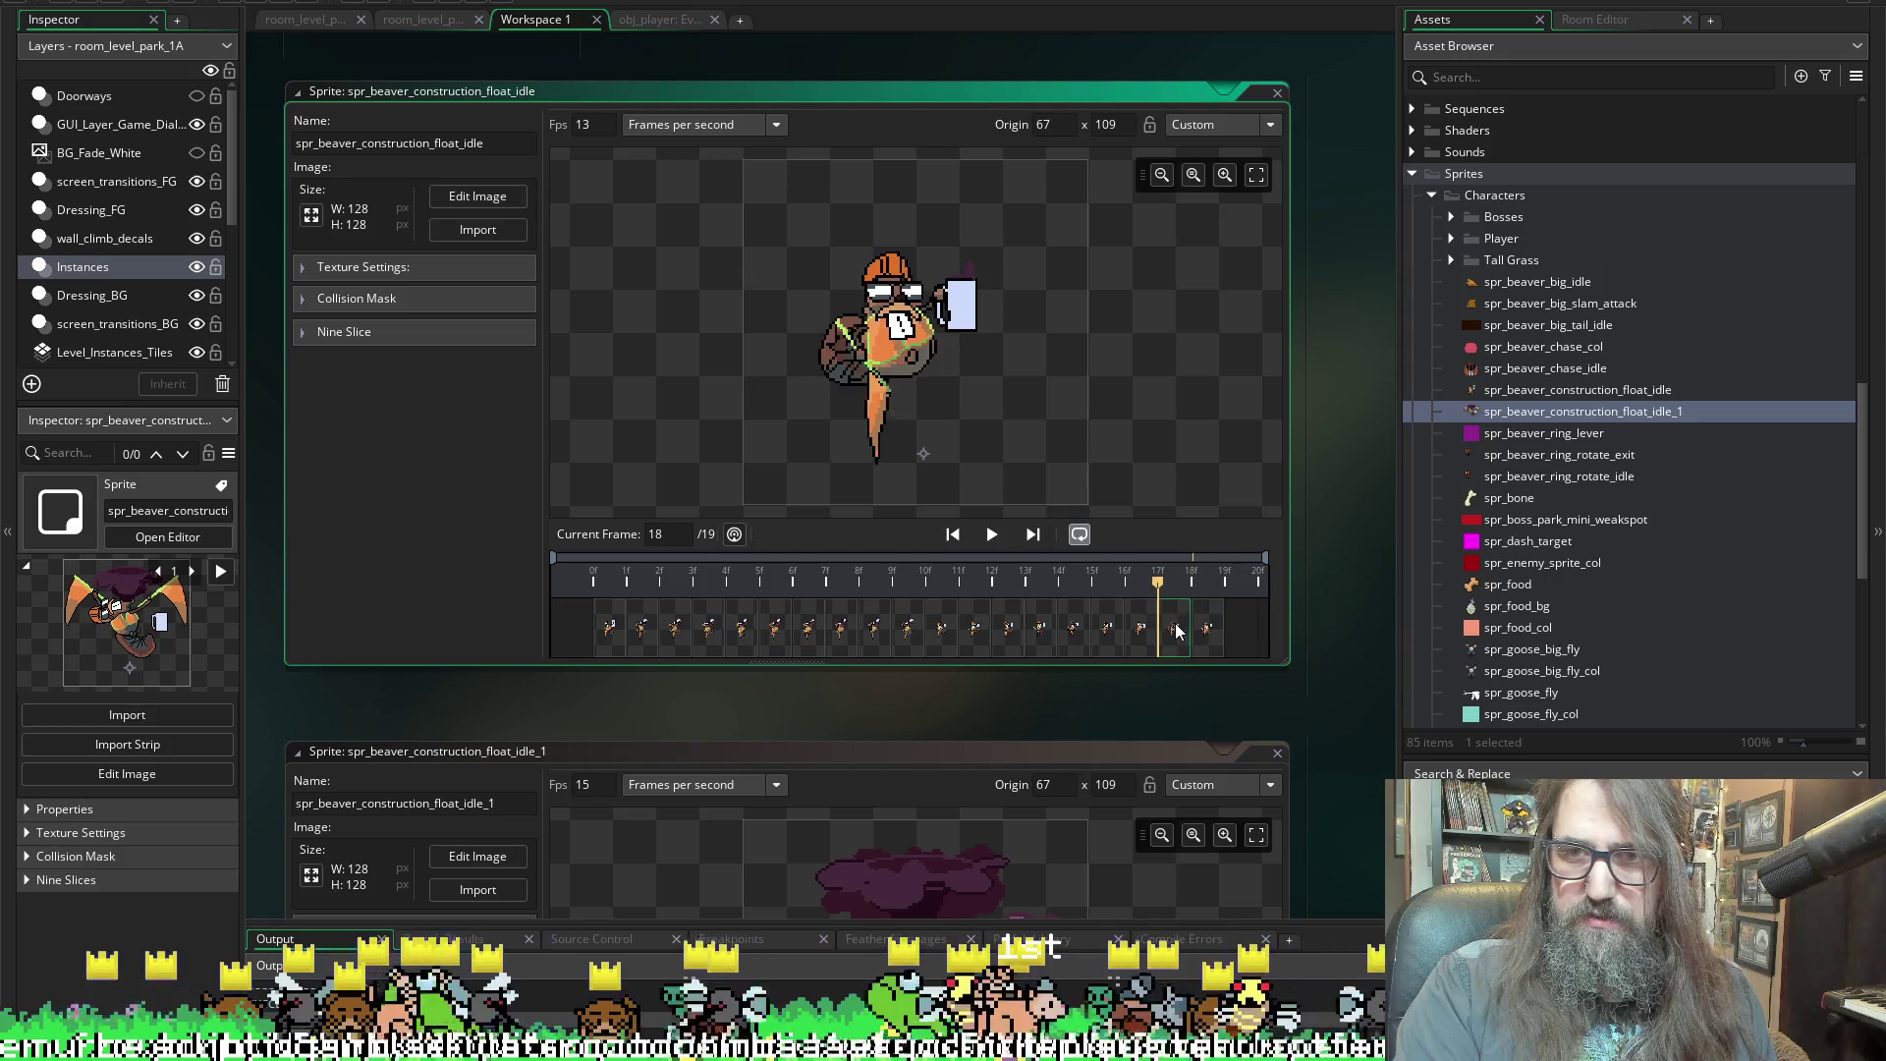
pyautogui.press('Left')
pyautogui.press('Left')
pyautogui.press('Left')
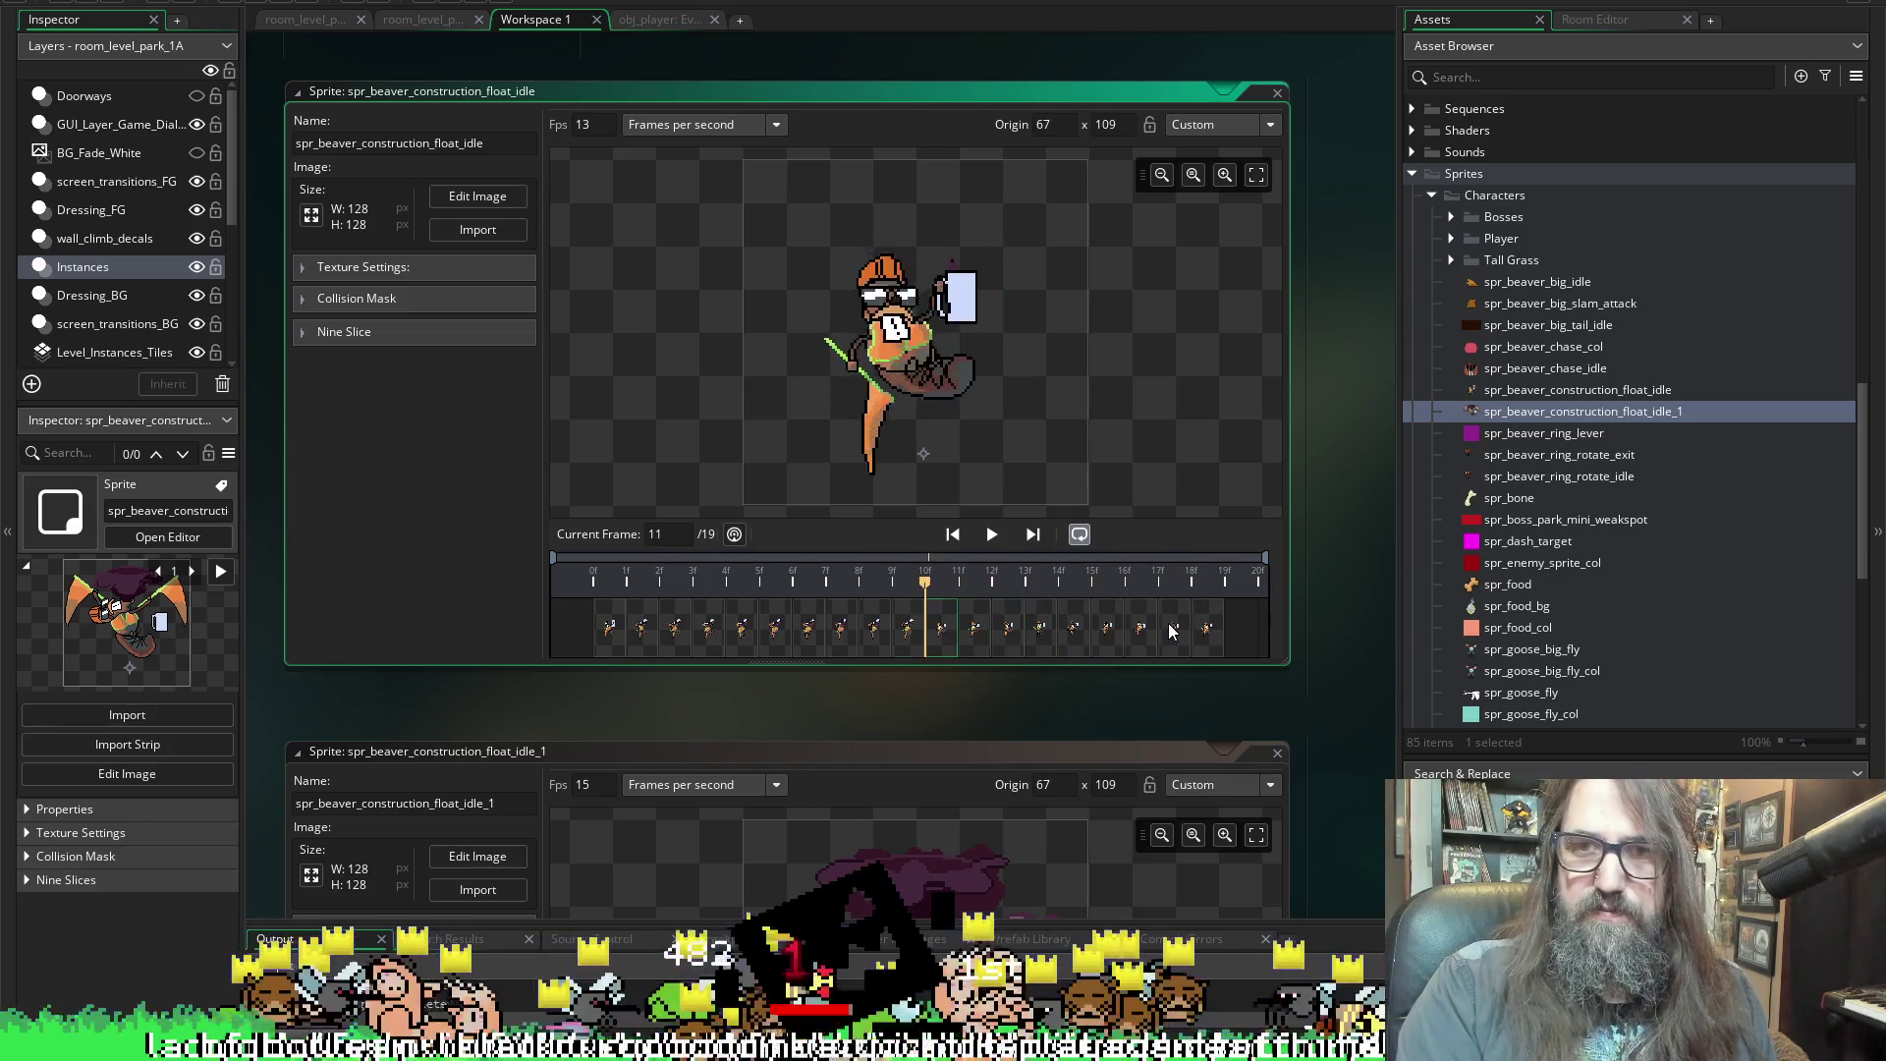
pyautogui.press('Right')
pyautogui.press('Right')
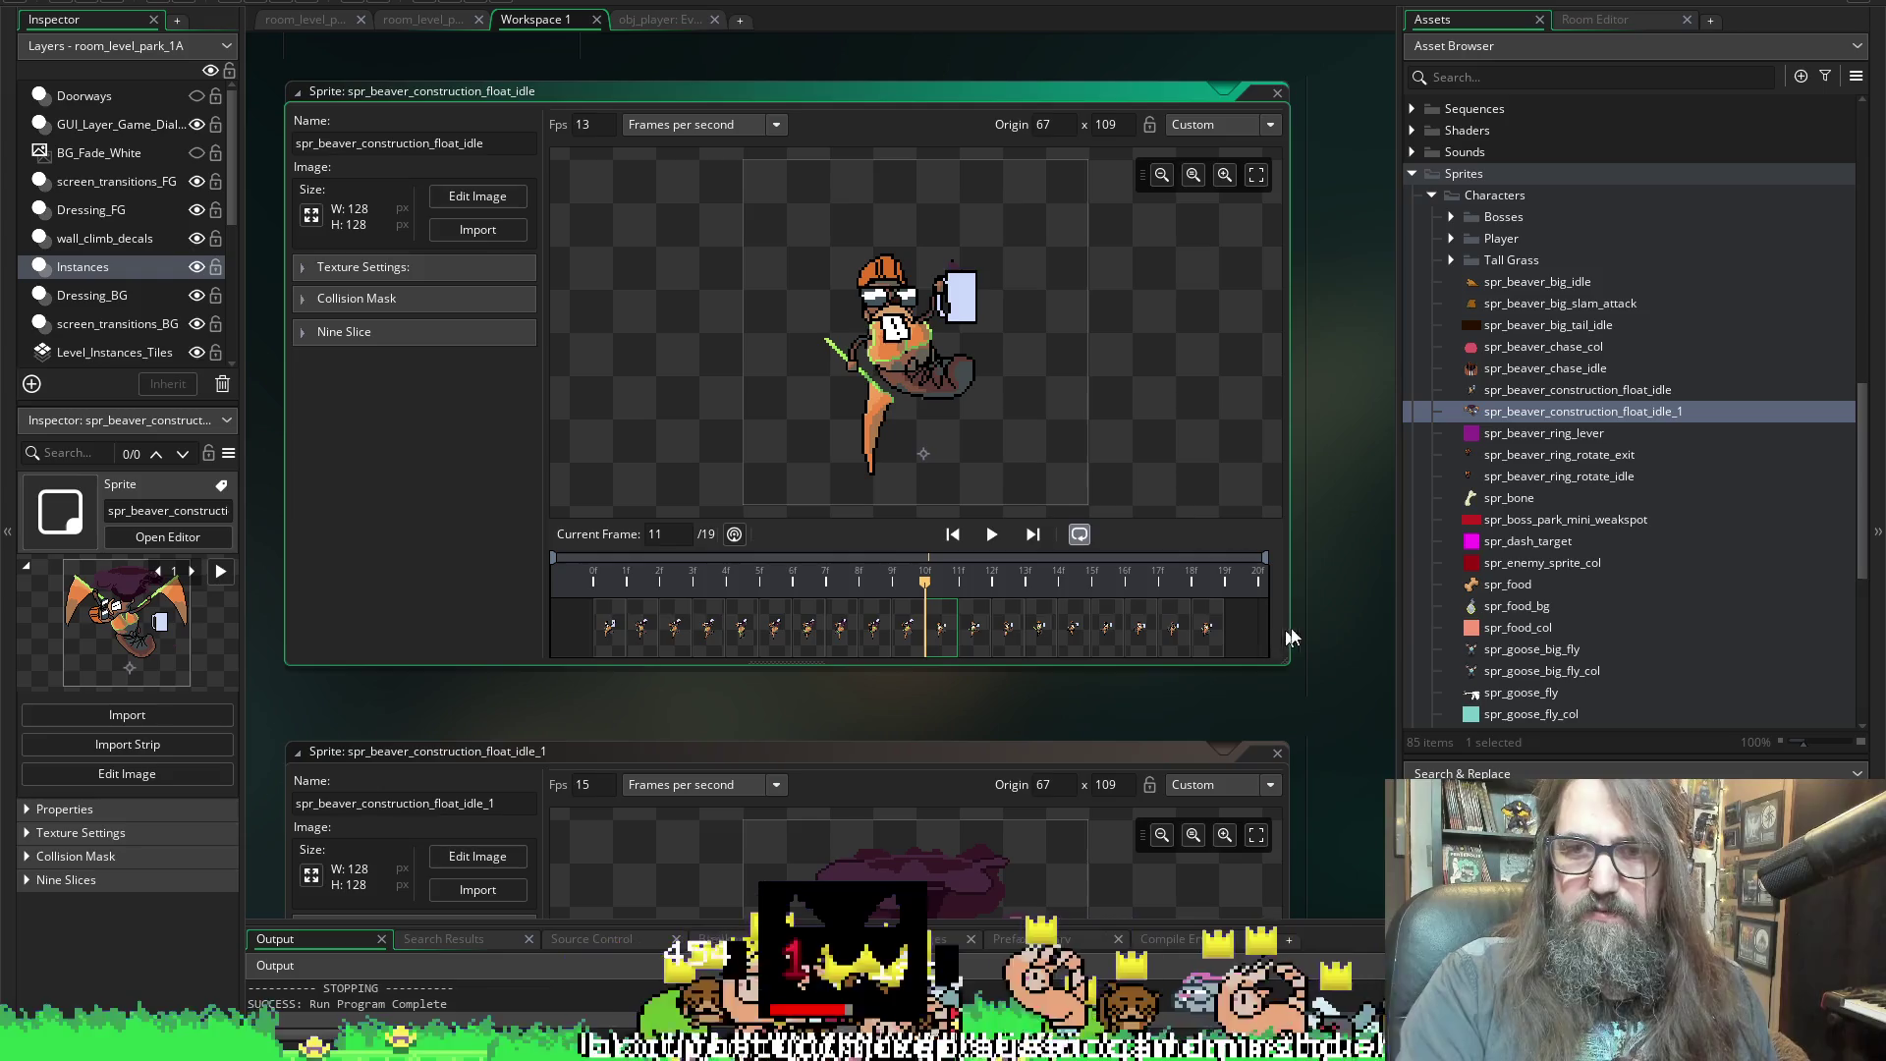
pyautogui.keyDown('shift'); pyautogui.click(1208, 645); pyautogui.keyUp('shift')
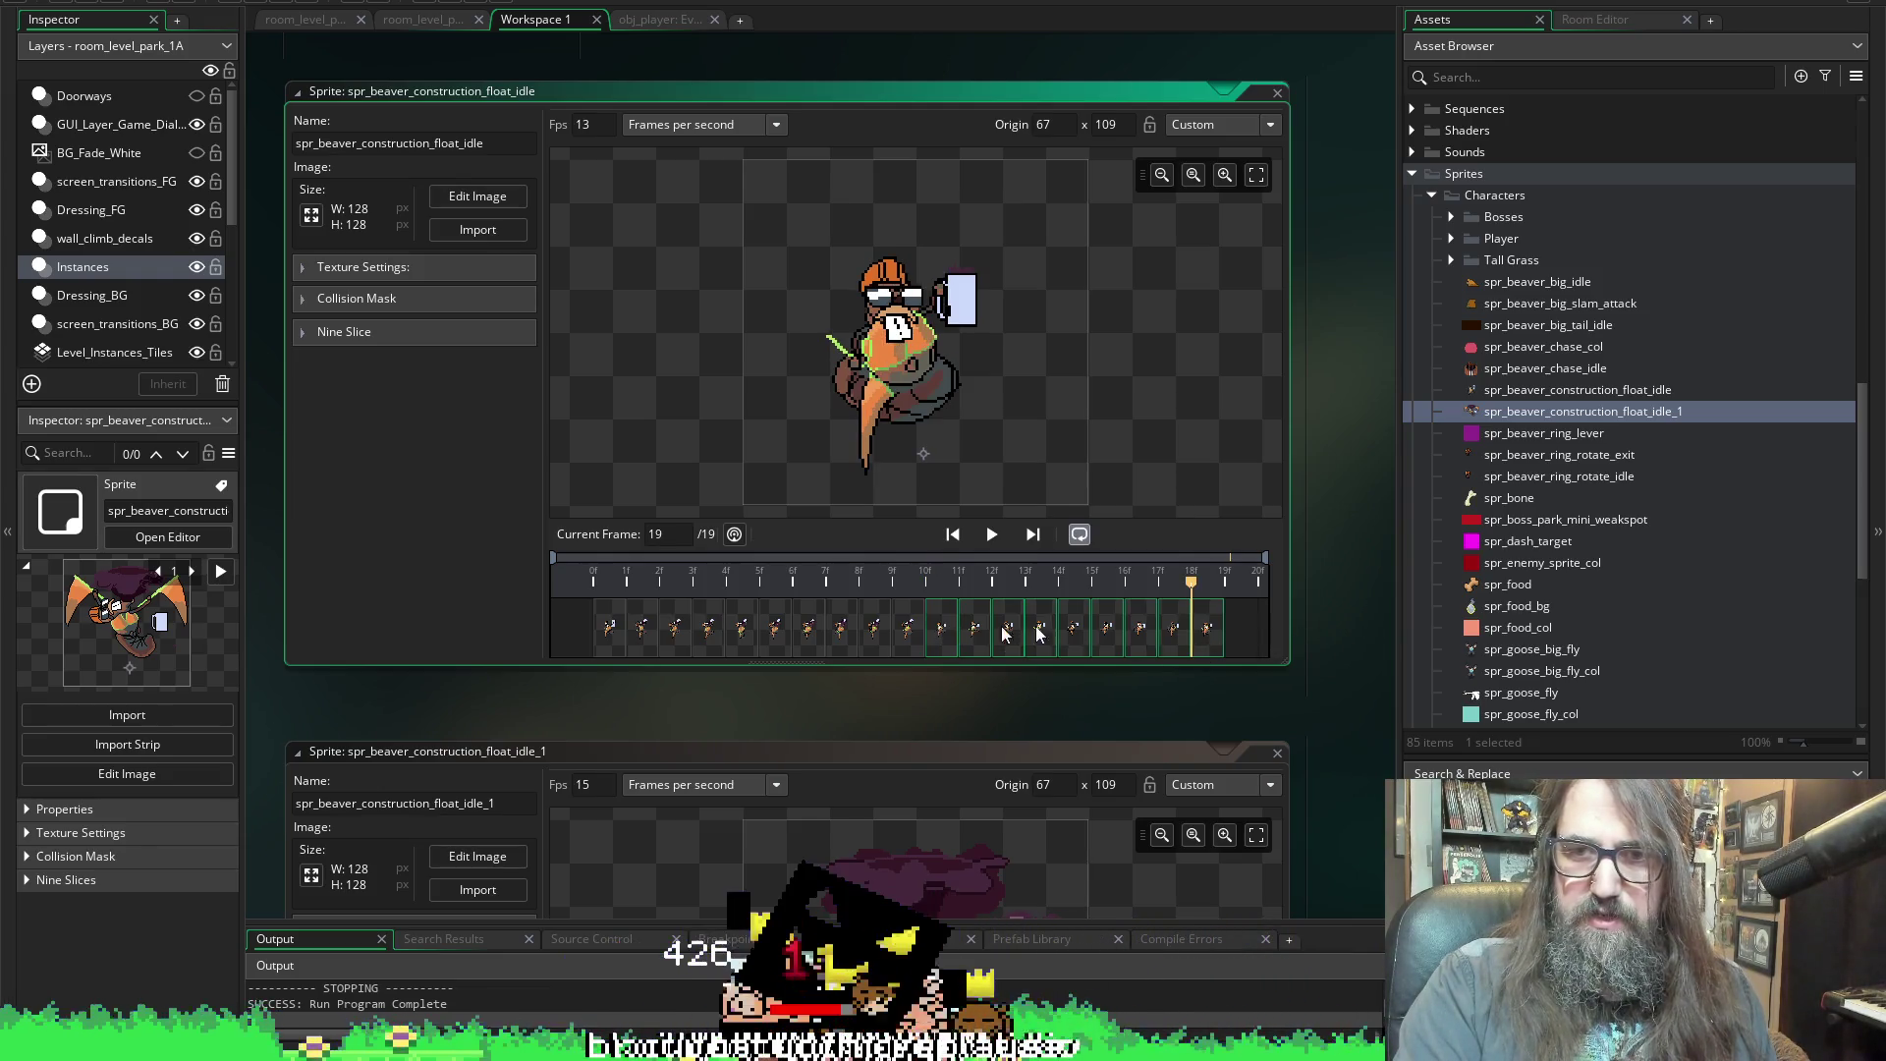
pyautogui.moveTo(1211, 632); pyautogui.dragTo(656, 629)
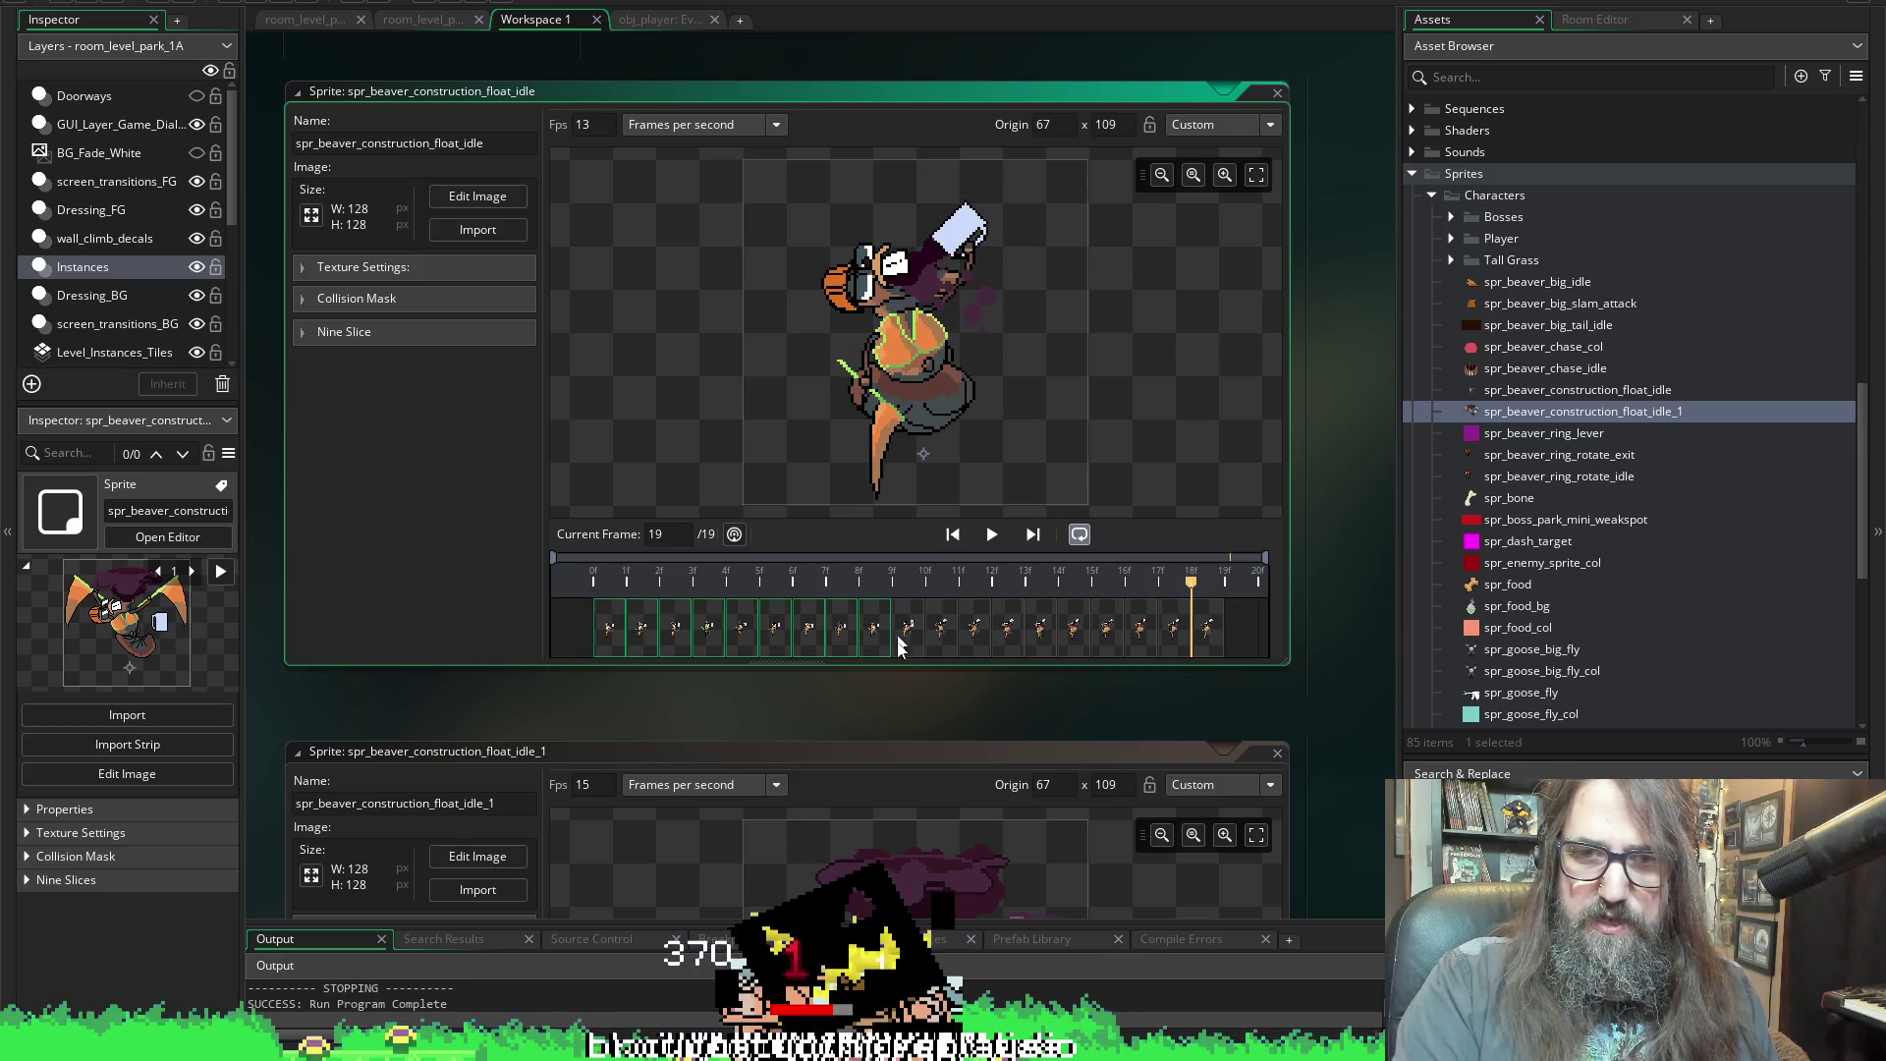
# Paste two more copies of the idle frames and set the animation preview to loop
pyautogui.hotkey('ctrl', 'v')
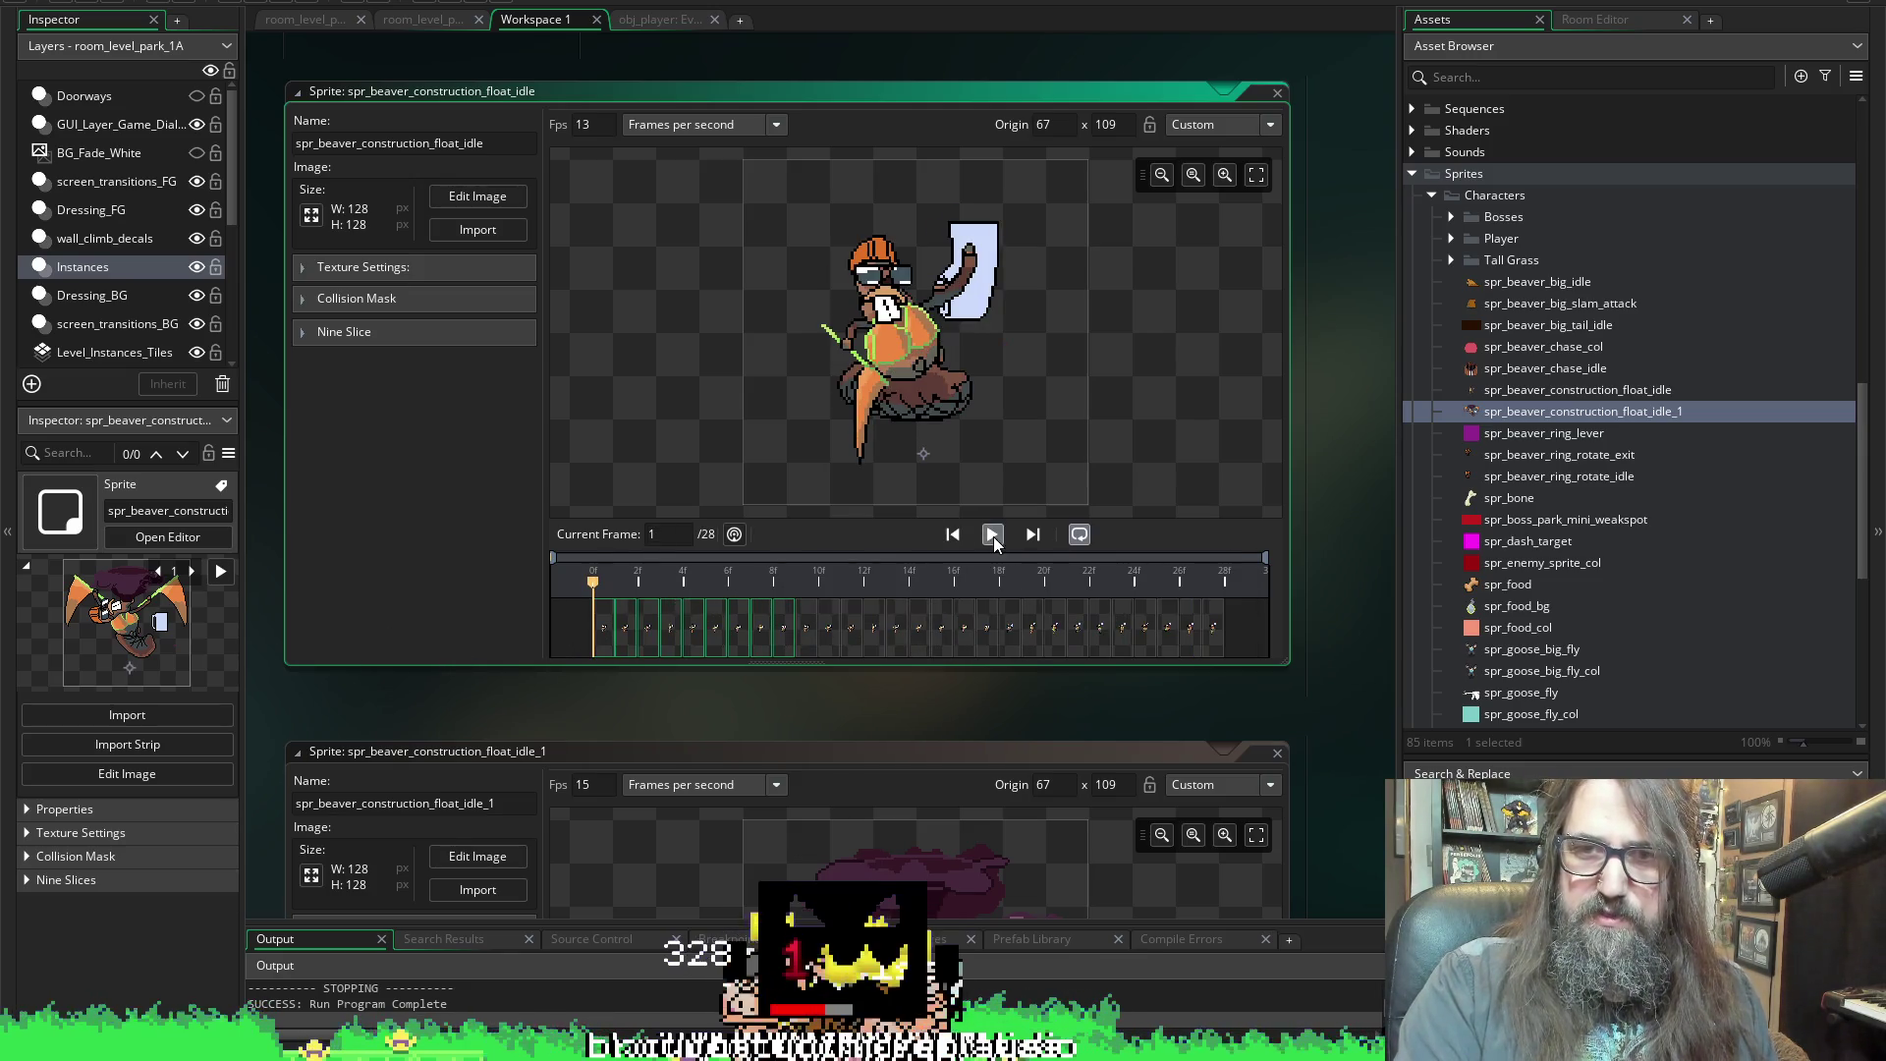
pyautogui.click(993, 536)
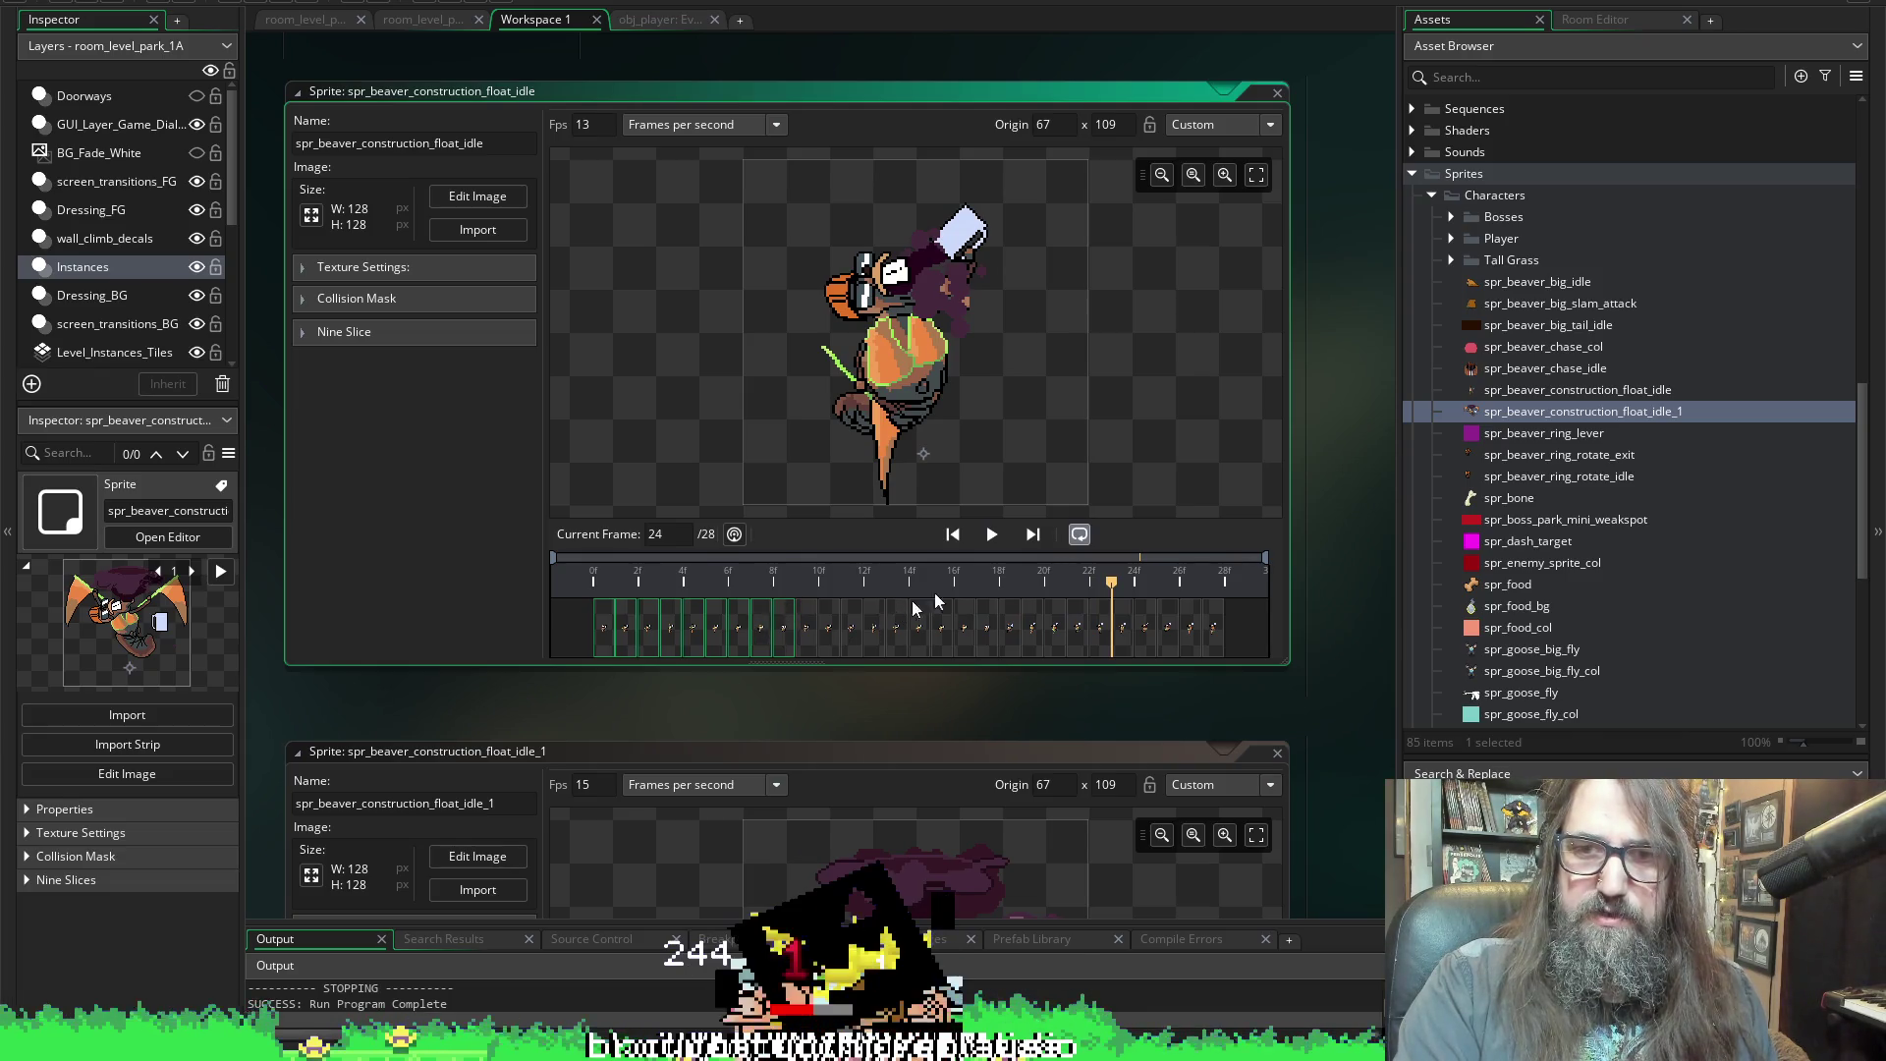
pyautogui.hotkey('ctrl', 'v')
pyautogui.click(992, 534)
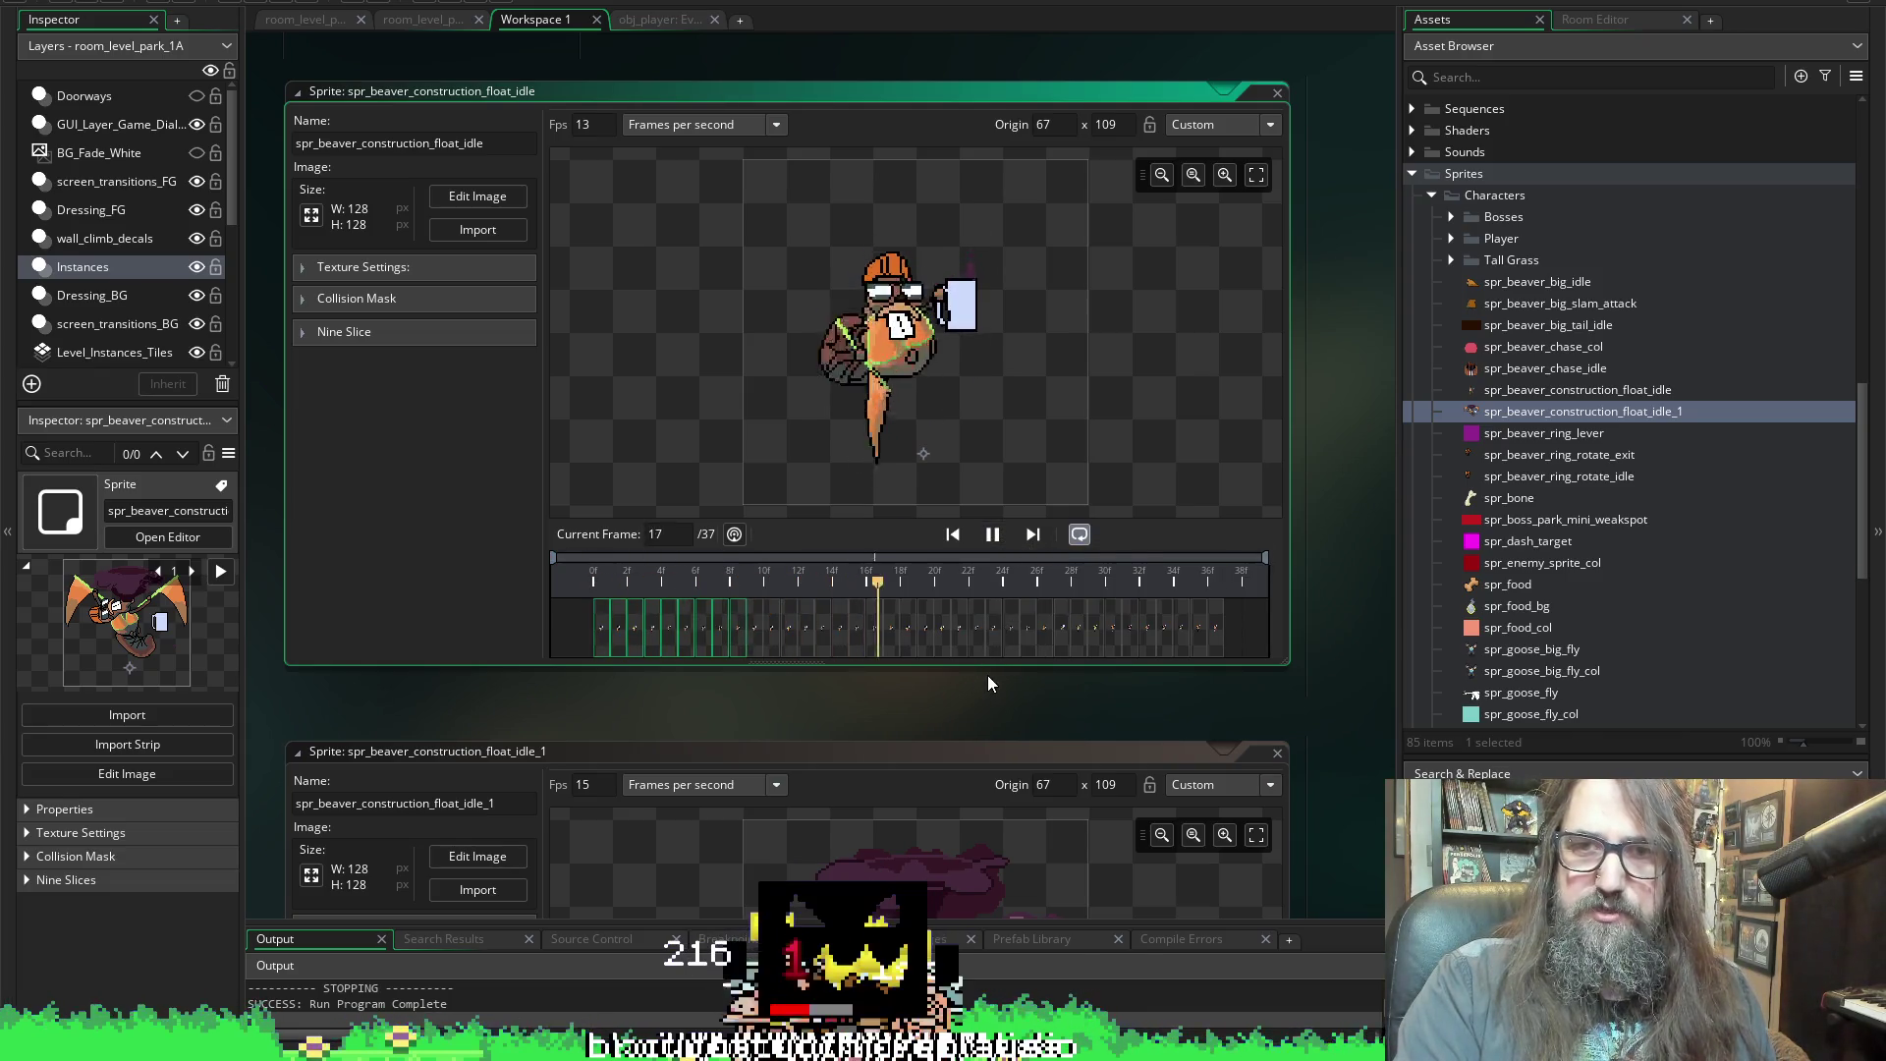
pyautogui.click(996, 535)
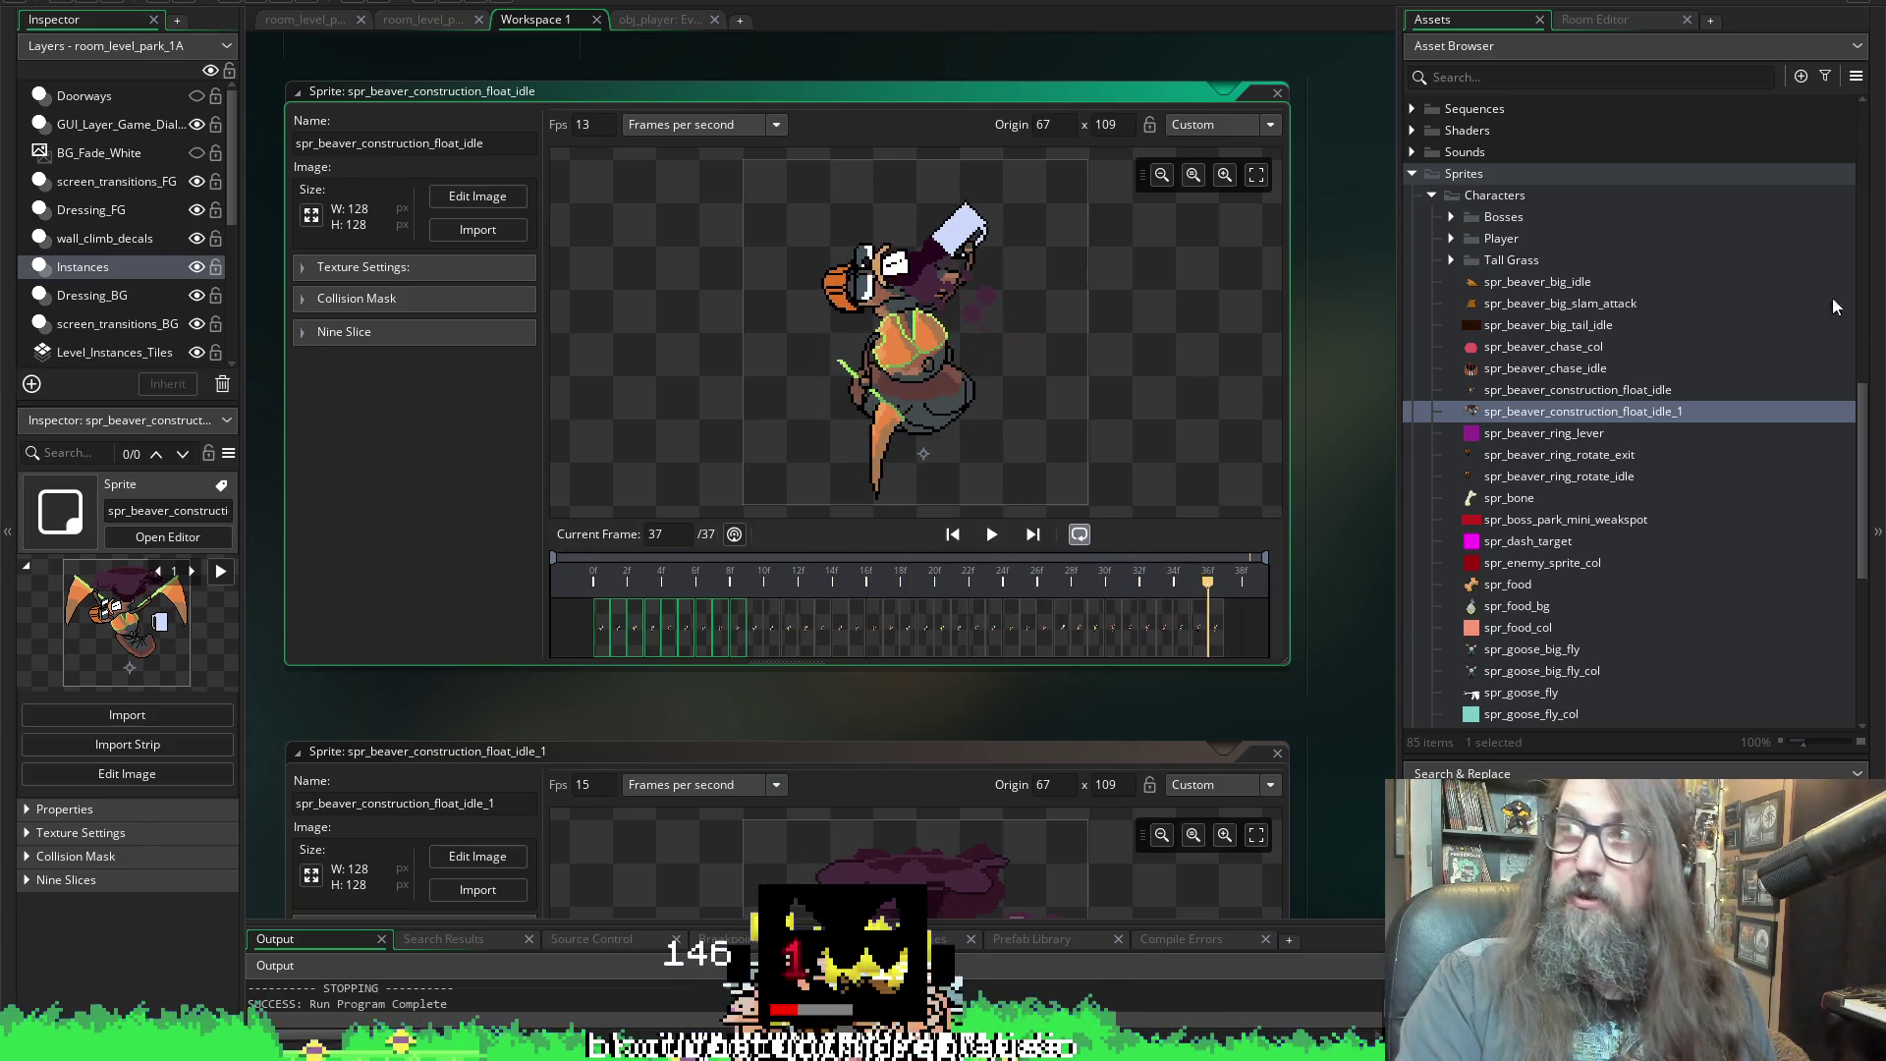
pyautogui.click(1077, 535)
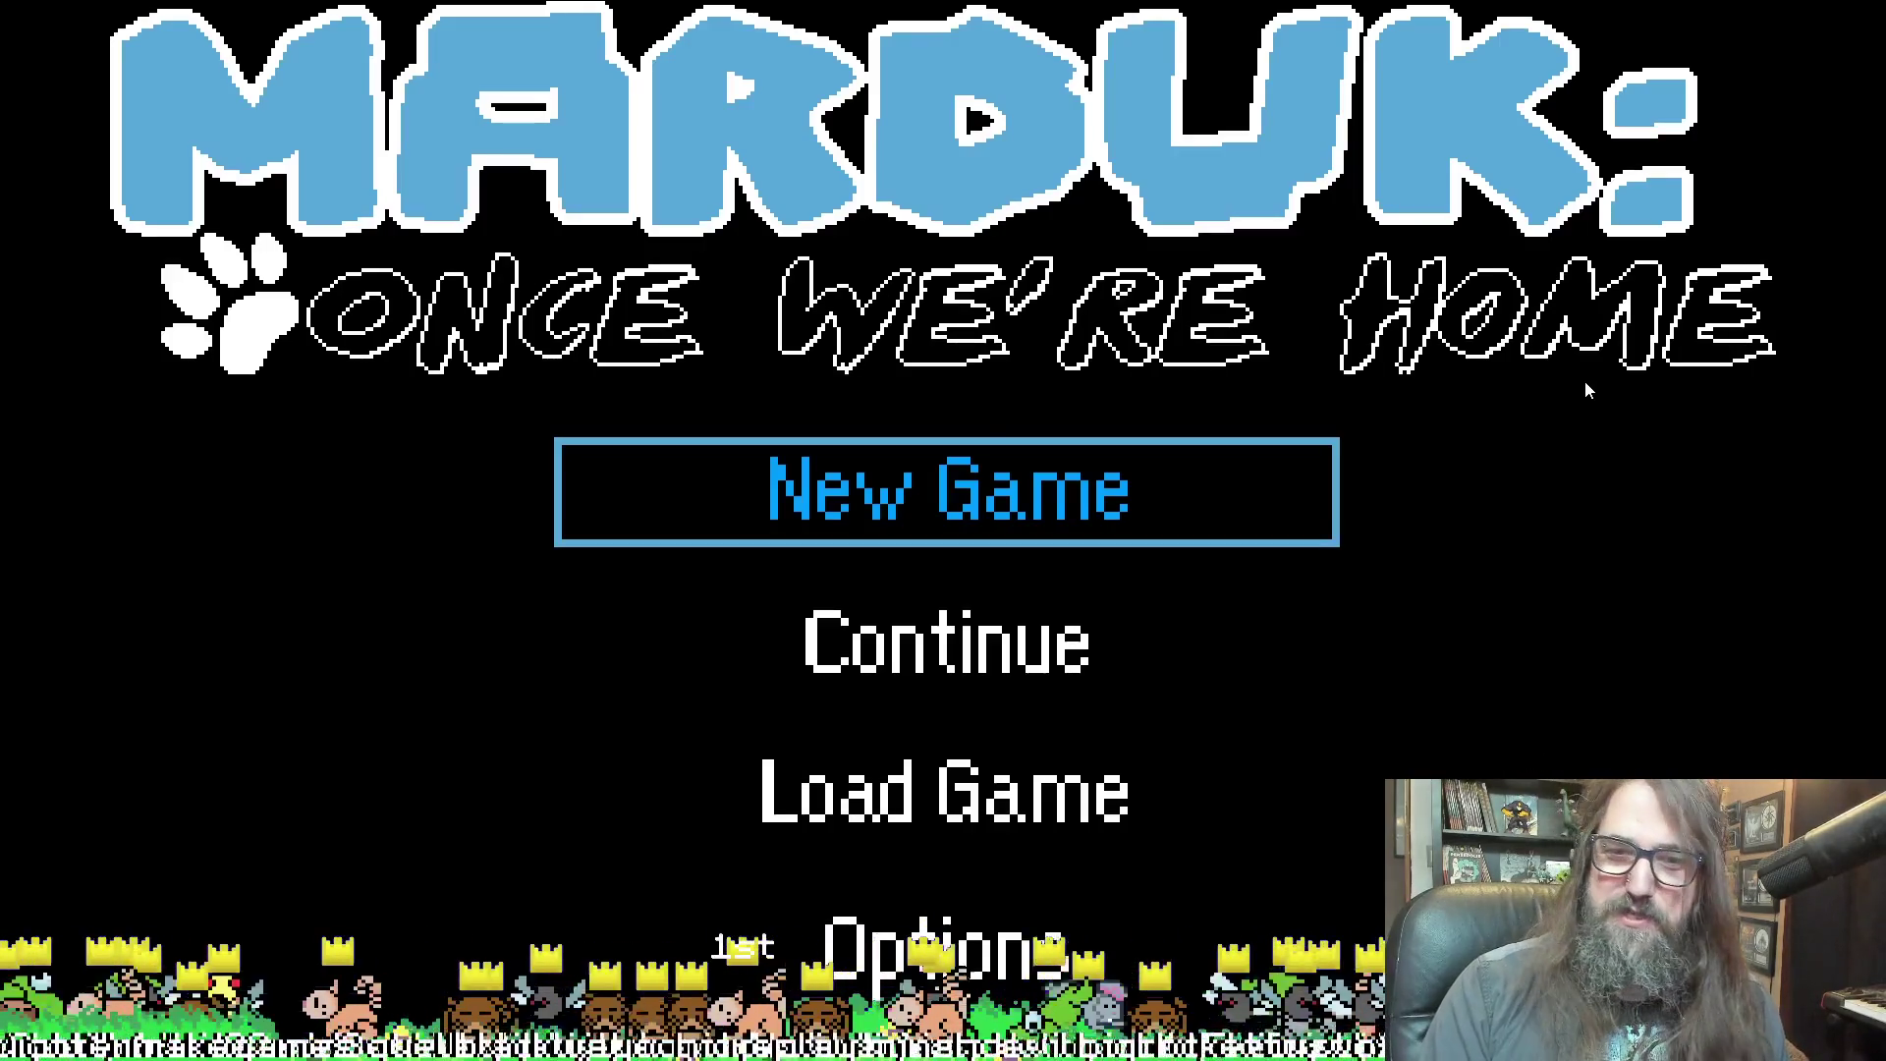
# Choose Continue on the title menu to resume the saved game
pyautogui.press('Down')
pyautogui.press('Return')
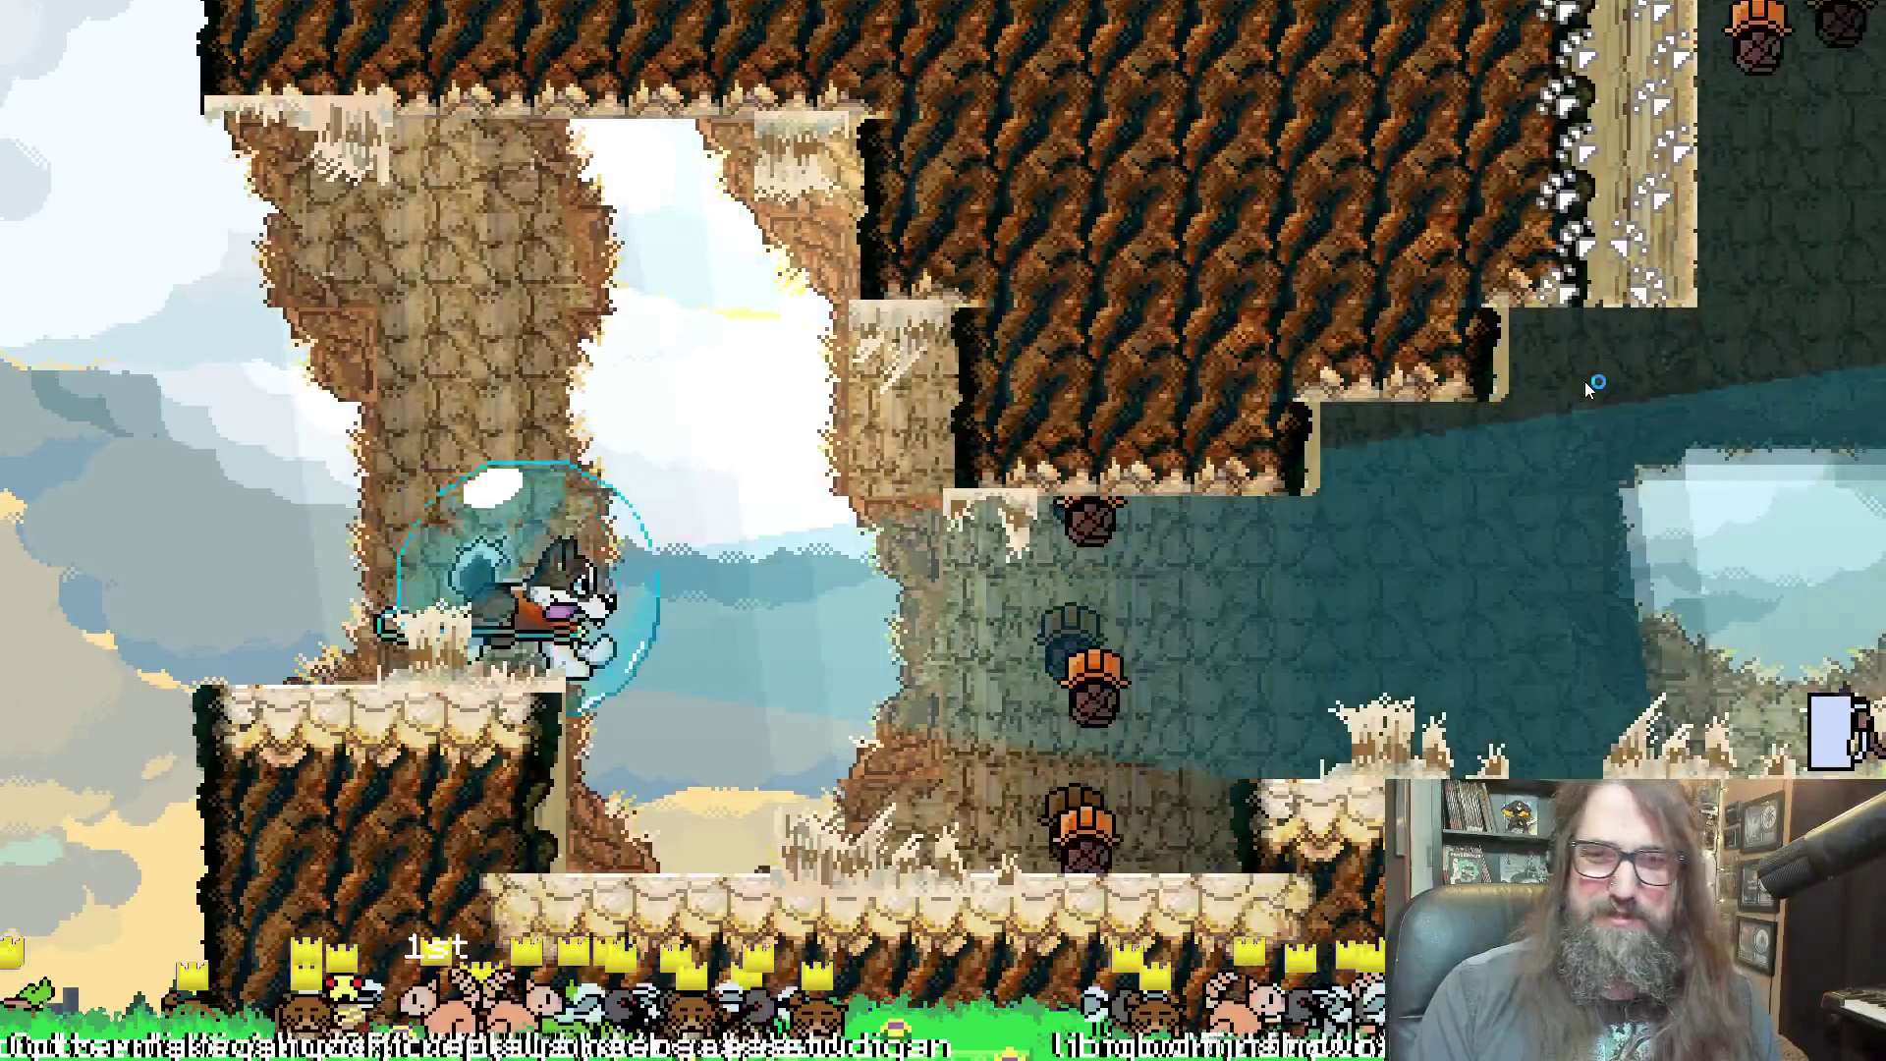
# Run the otter right through the level until the NPC's dialogue line appears
pyautogui.press('Right')
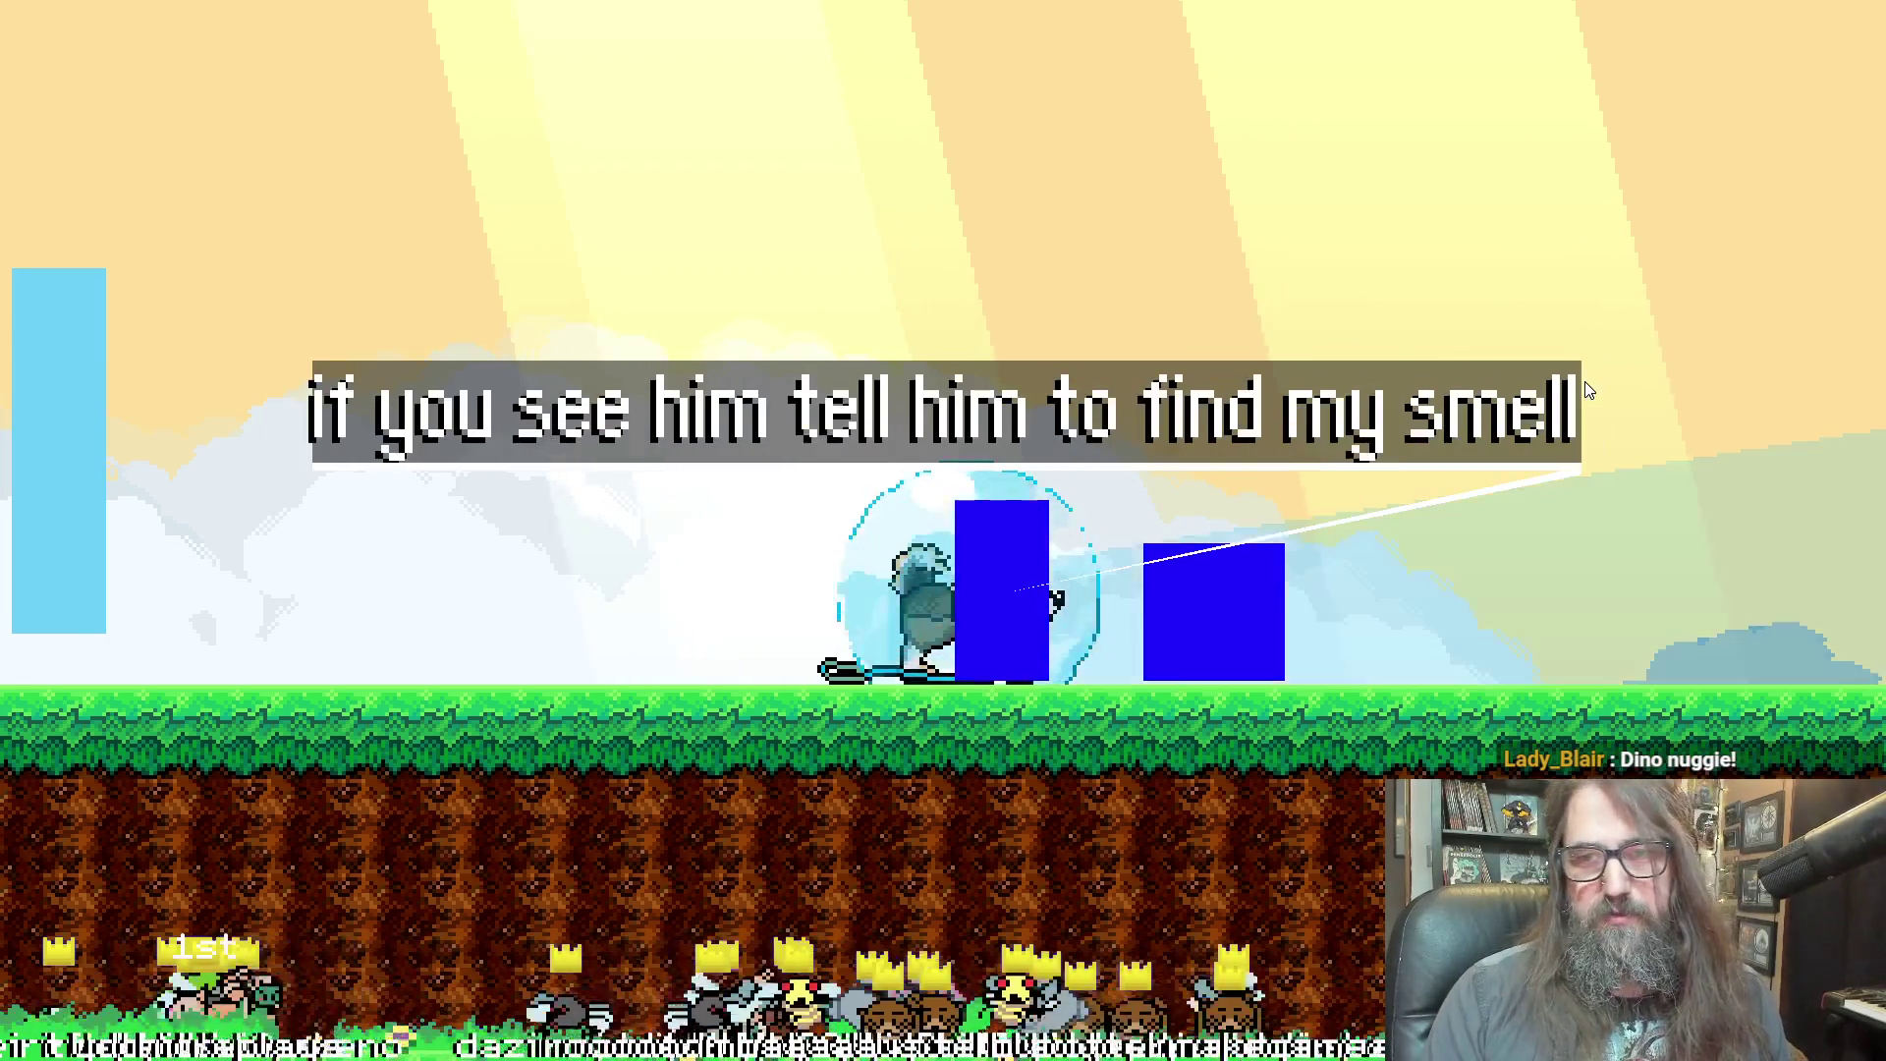
# Answer the NPC with Nah..., then jump up the grassy staircase toward the spiked wall
pyautogui.press('Right')
pyautogui.press('Return')
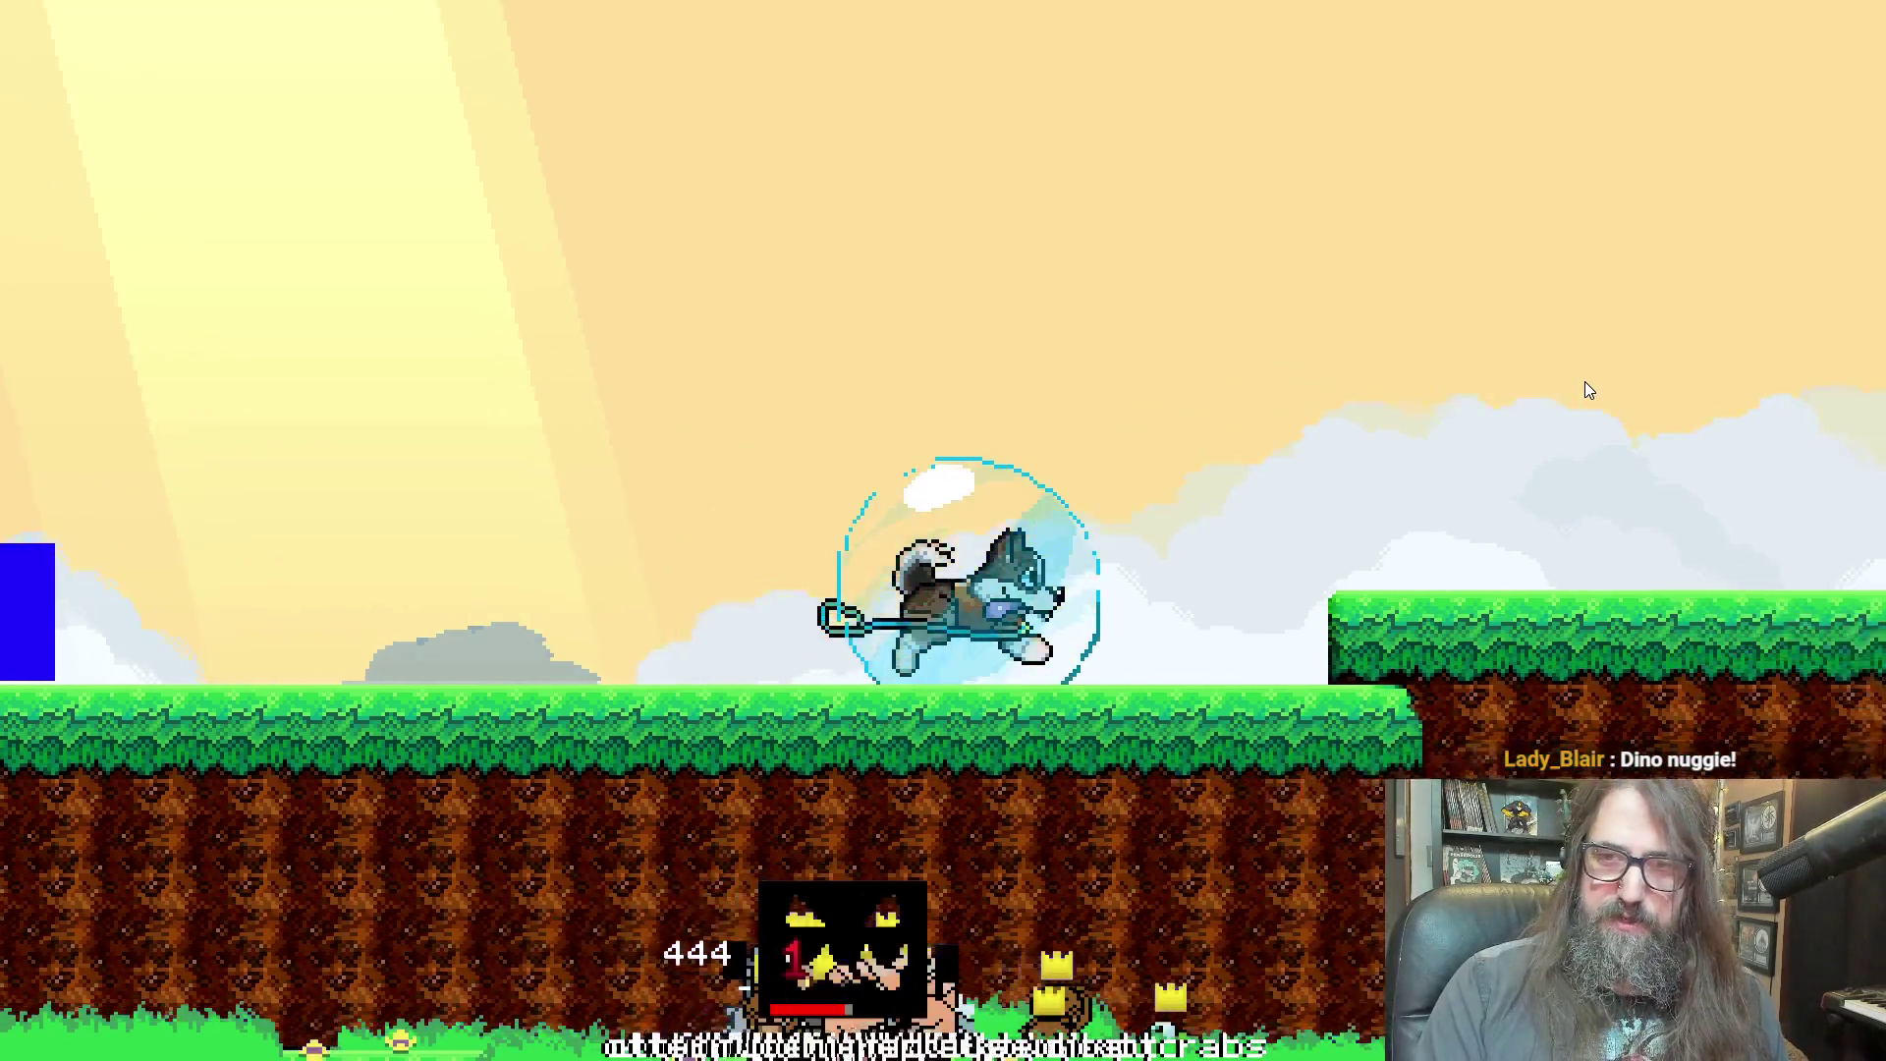
pyautogui.press('space')
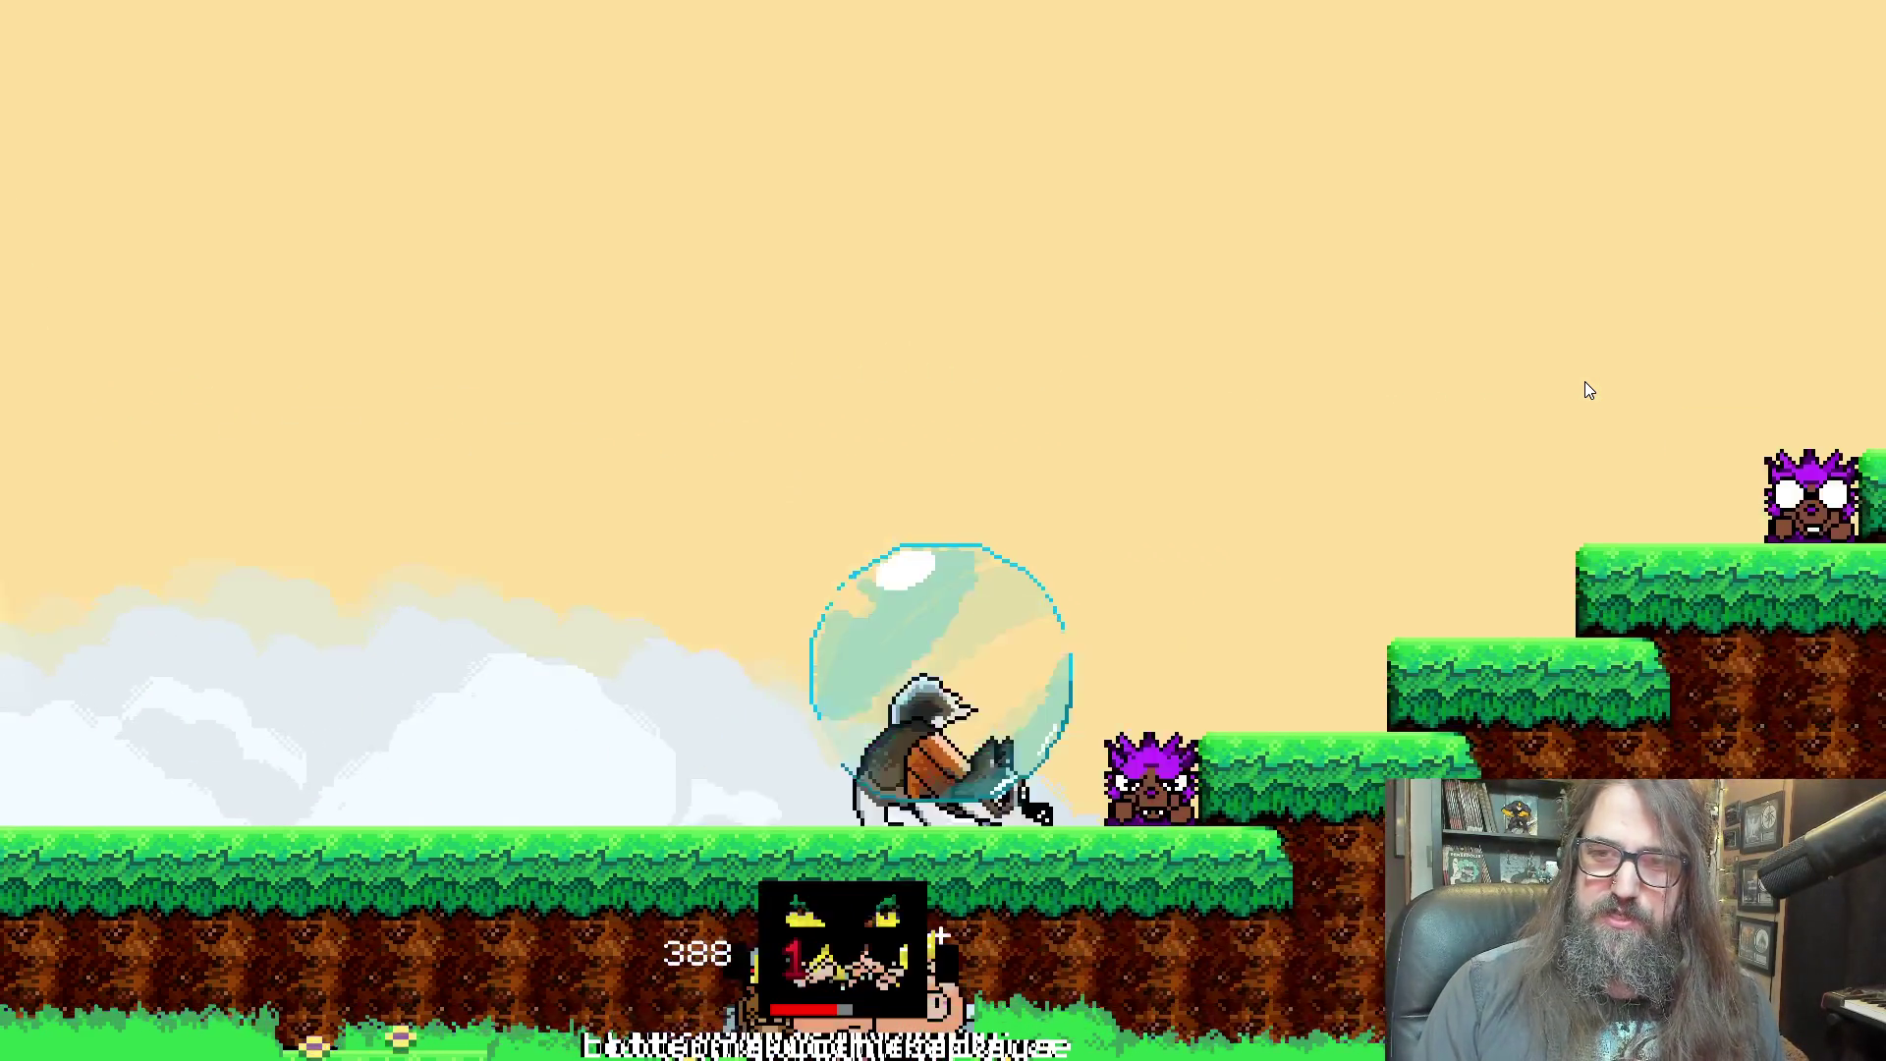
pyautogui.press('space')
pyautogui.press('space')
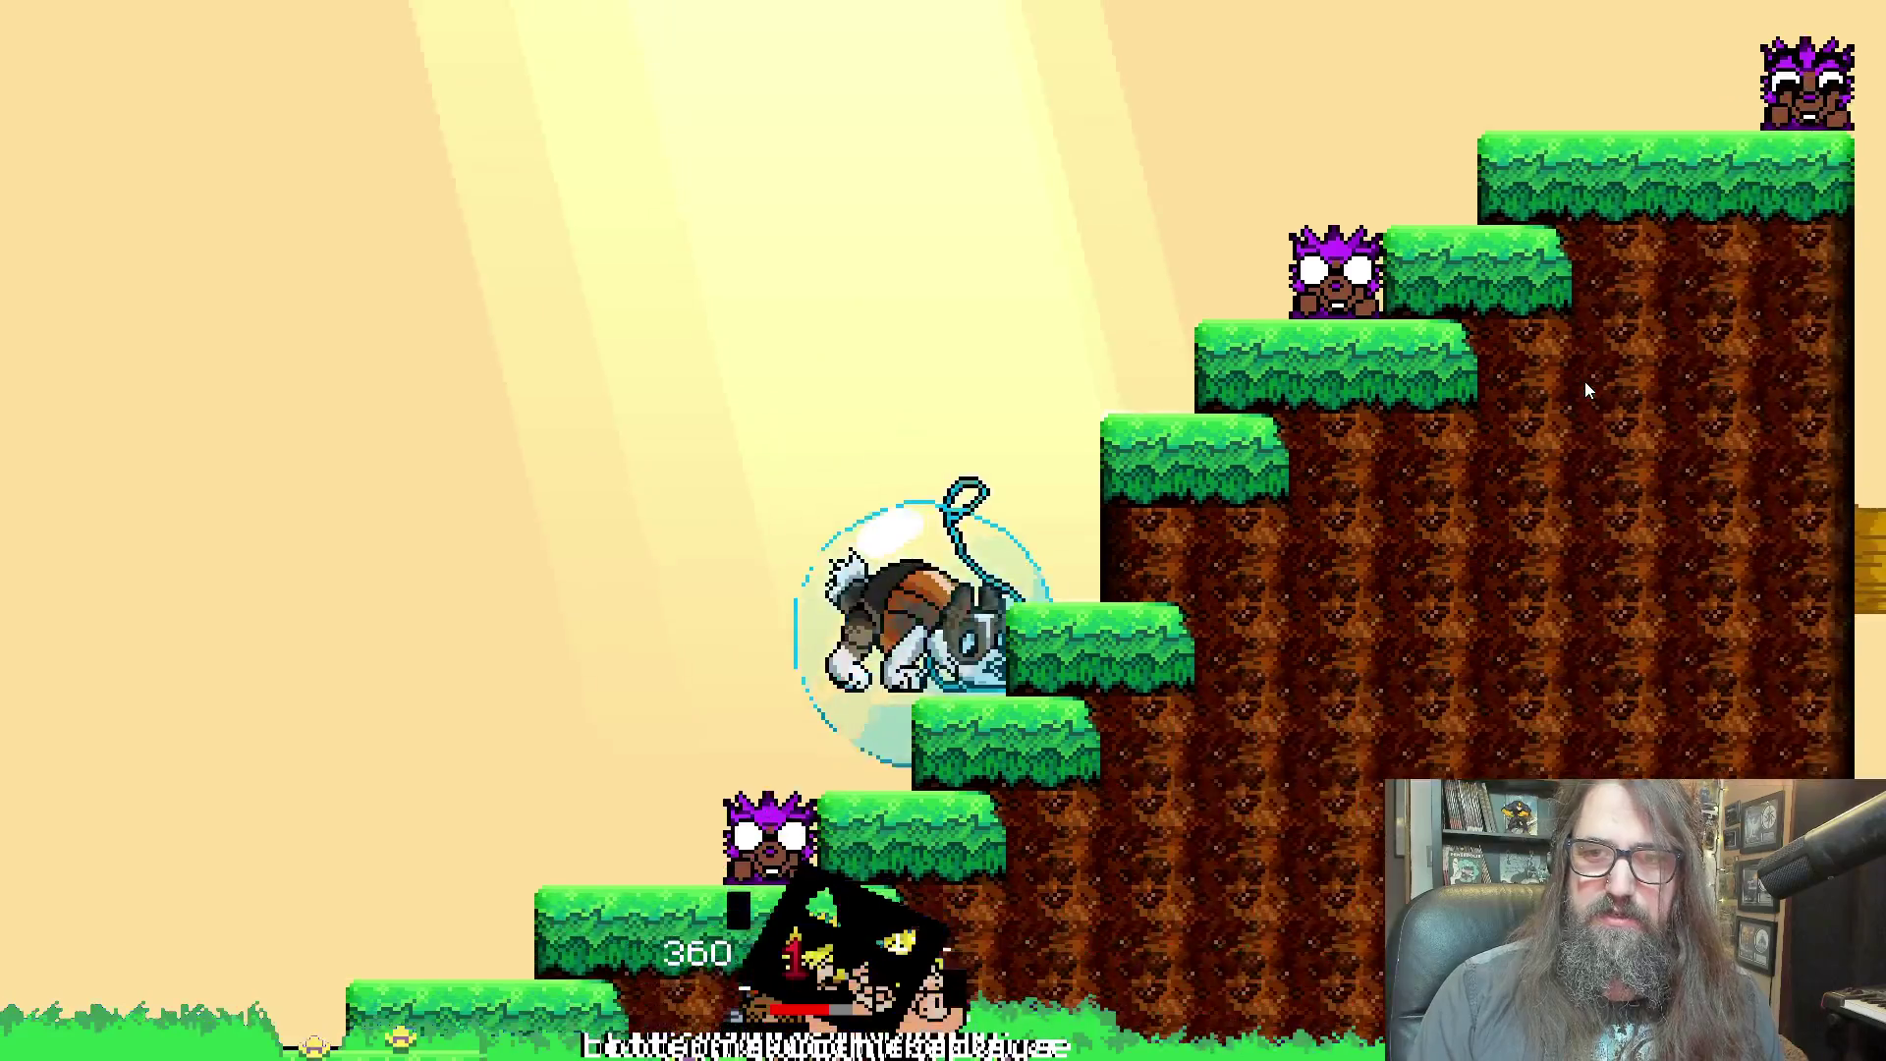
pyautogui.press('space')
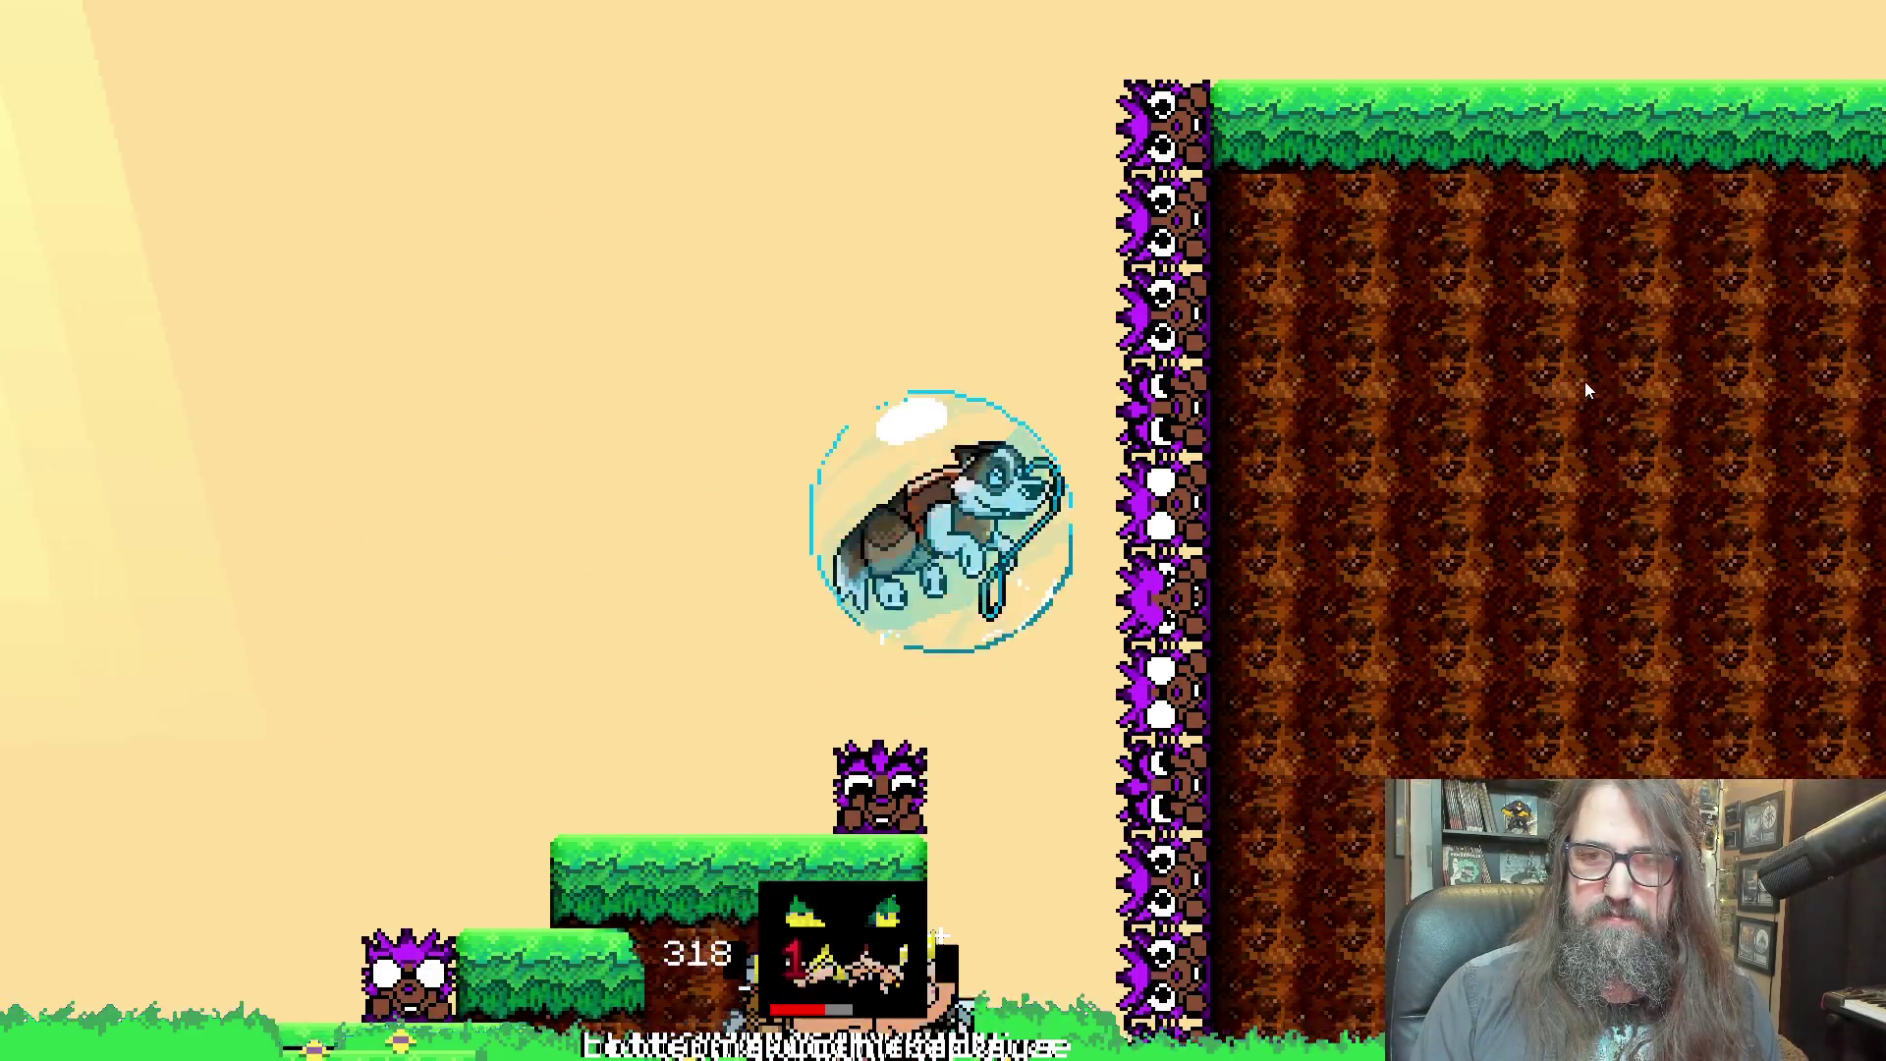
pyautogui.press('space')
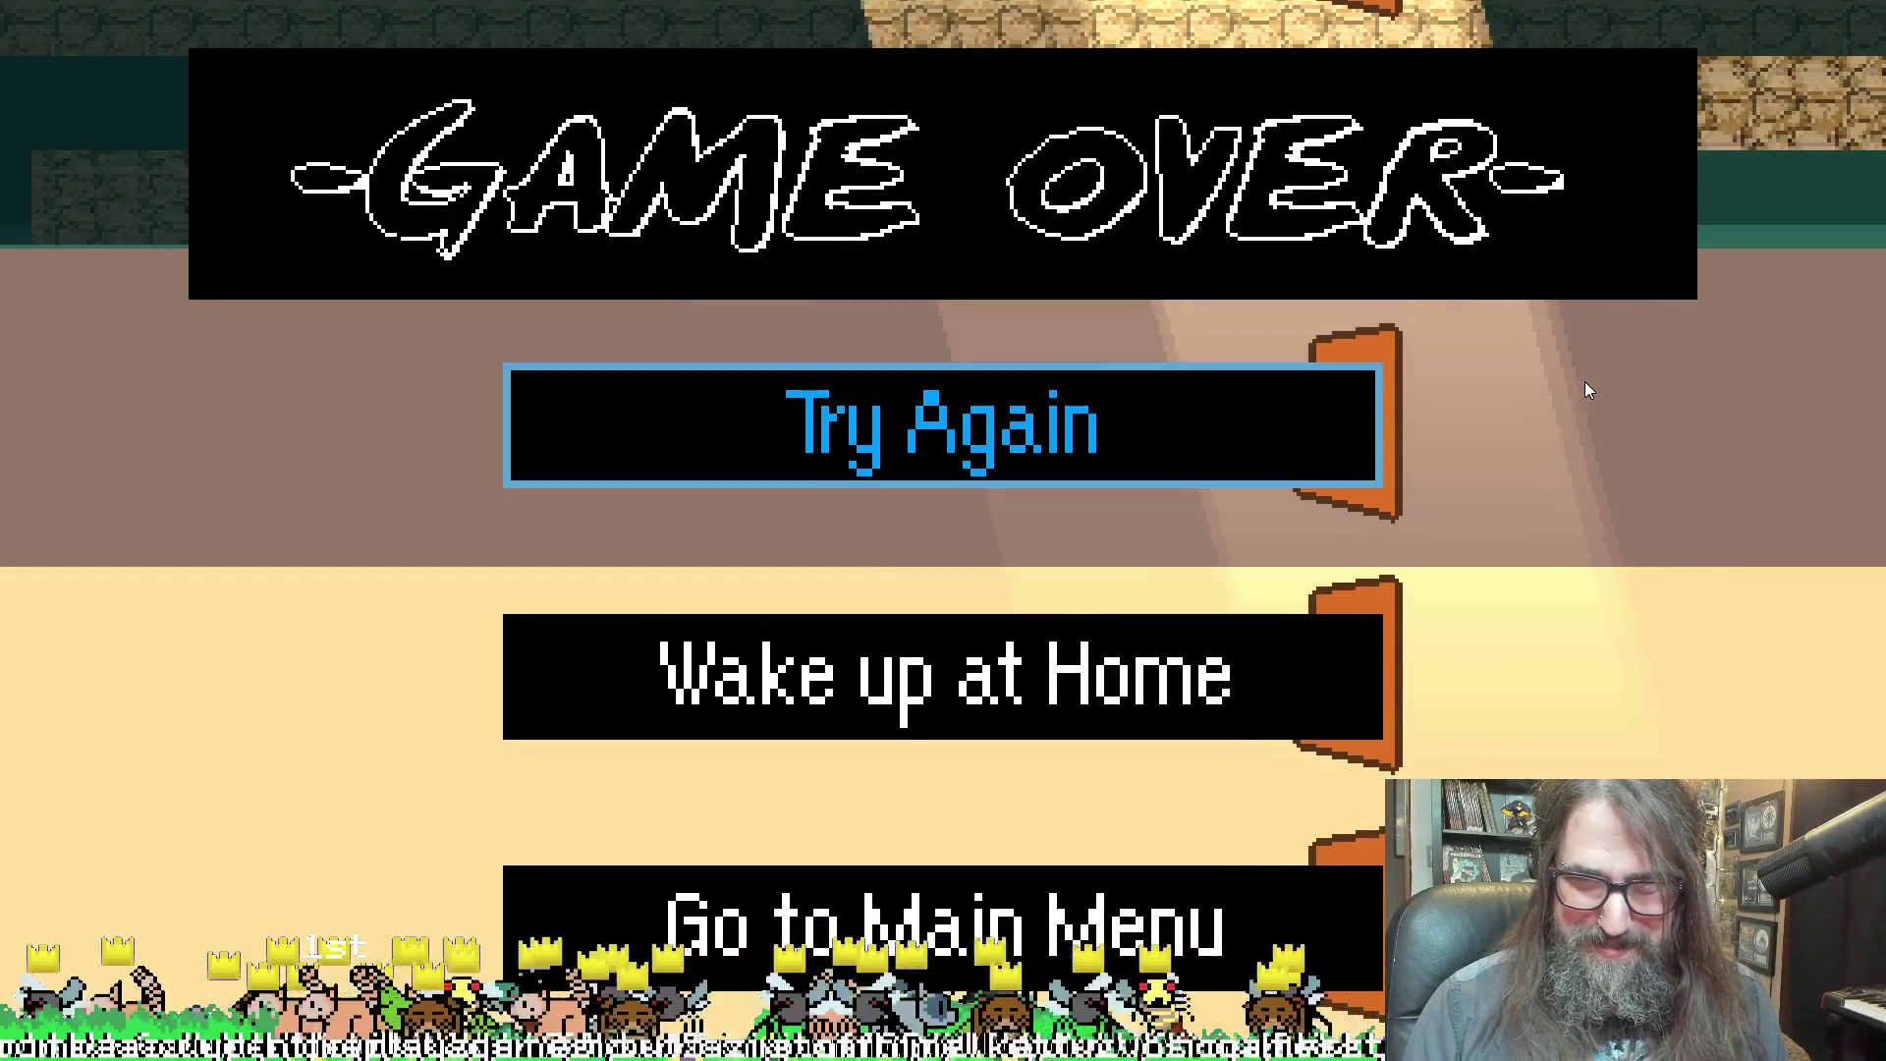
# Retry, load level 2-1B from the level-select map, then retry again after the next Game Over
pyautogui.press('Return')
pyautogui.press('Escape')
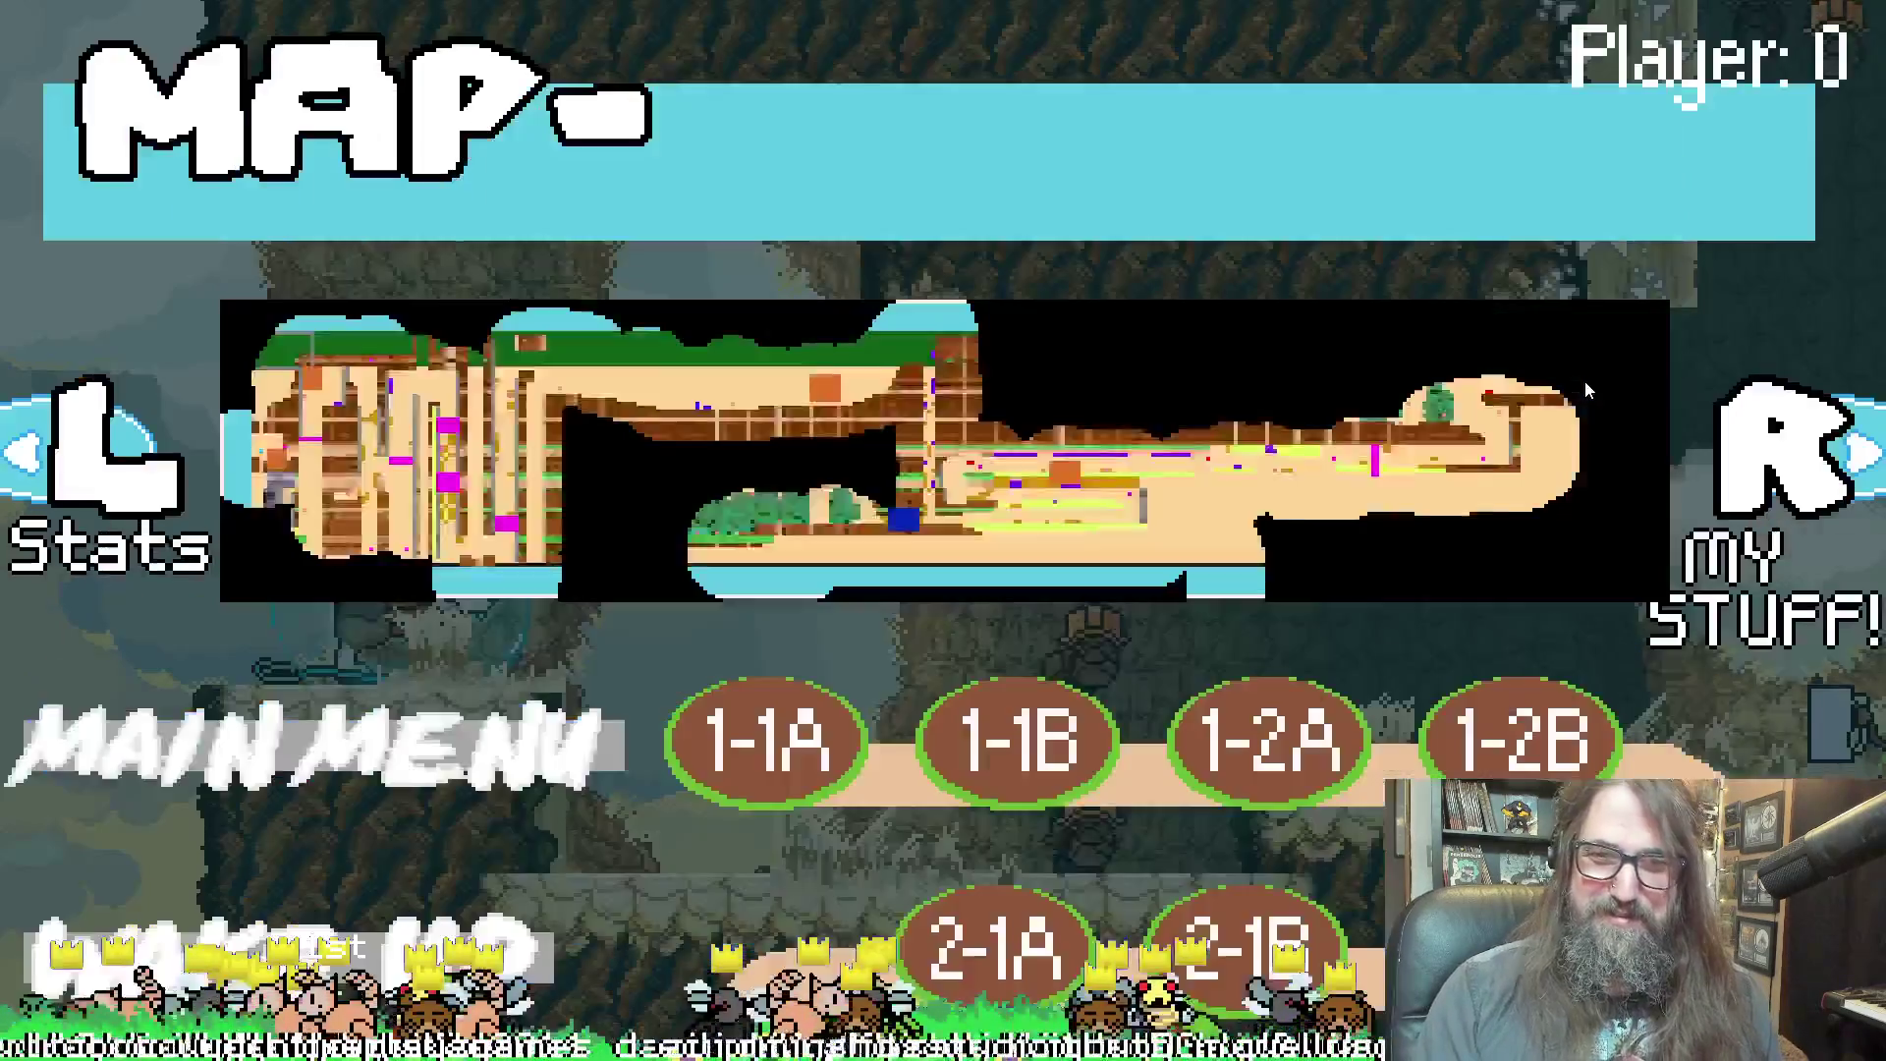
pyautogui.press('Down')
pyautogui.press('Right')
pyautogui.press('Return')
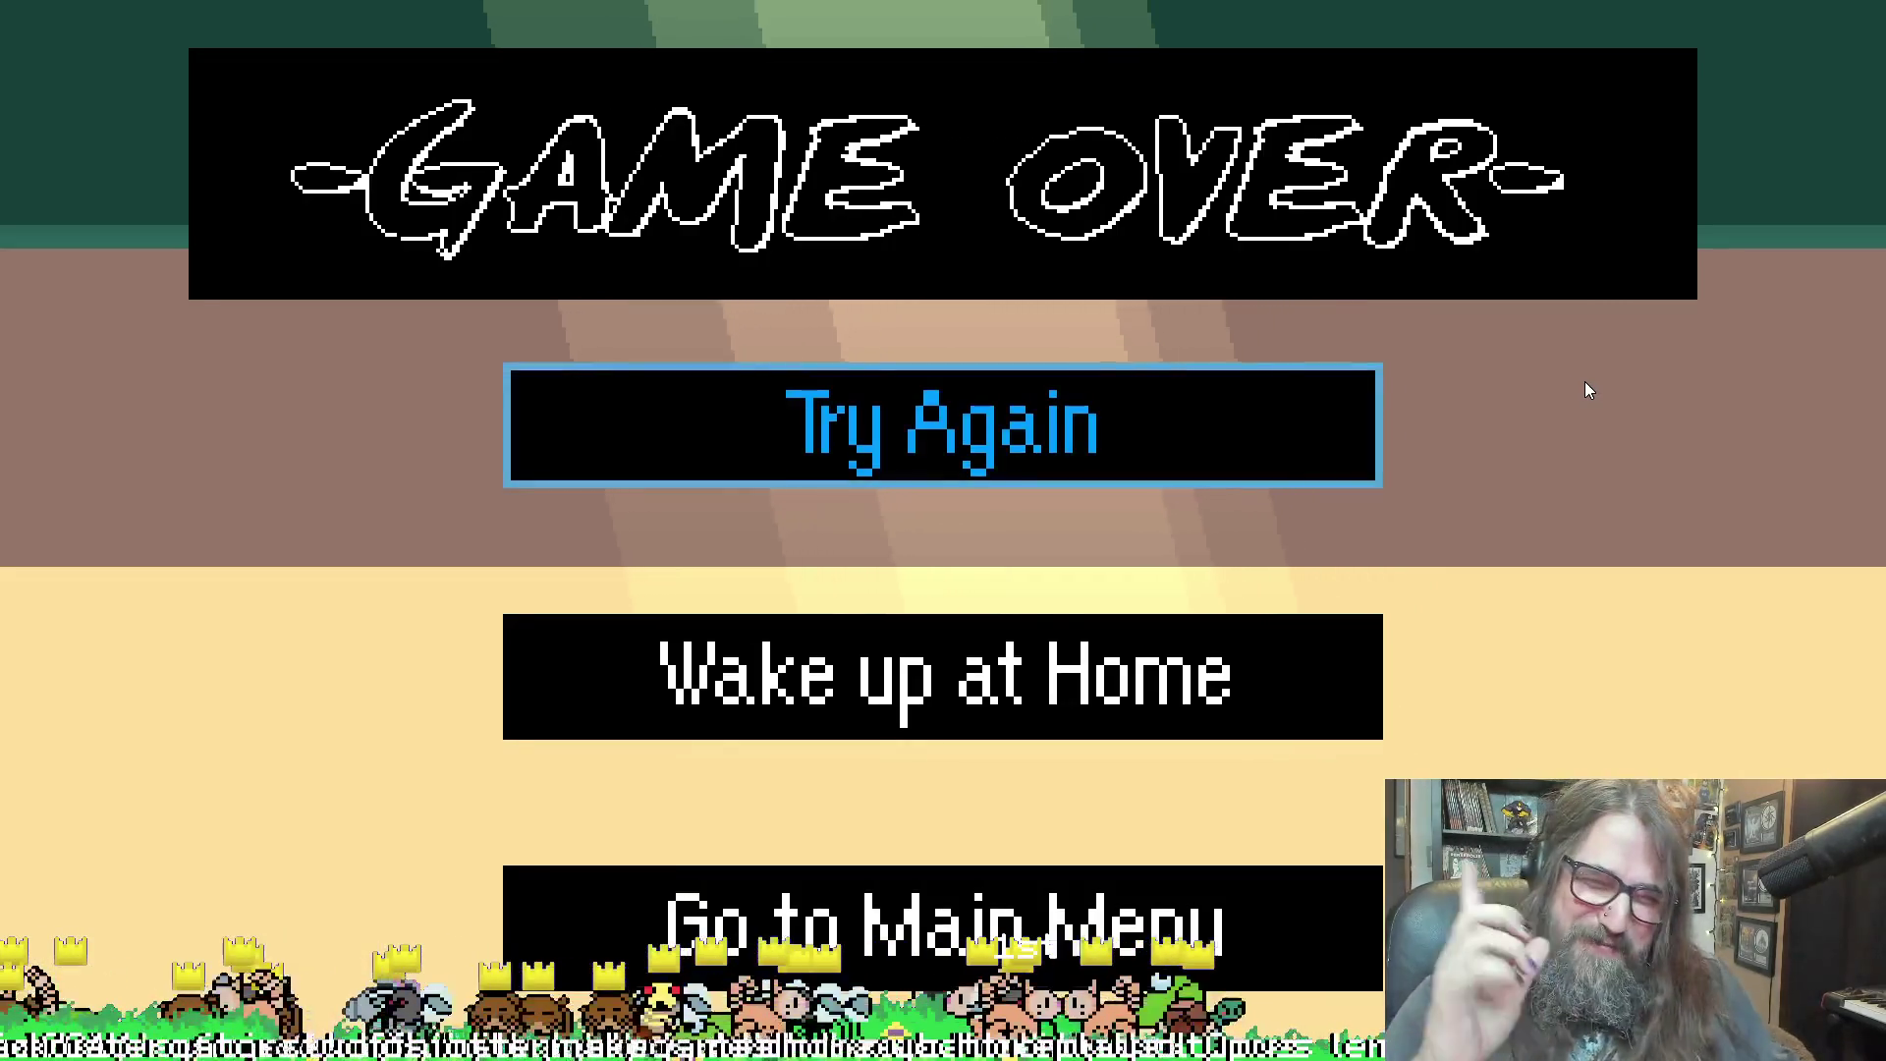
pyautogui.press('Return')
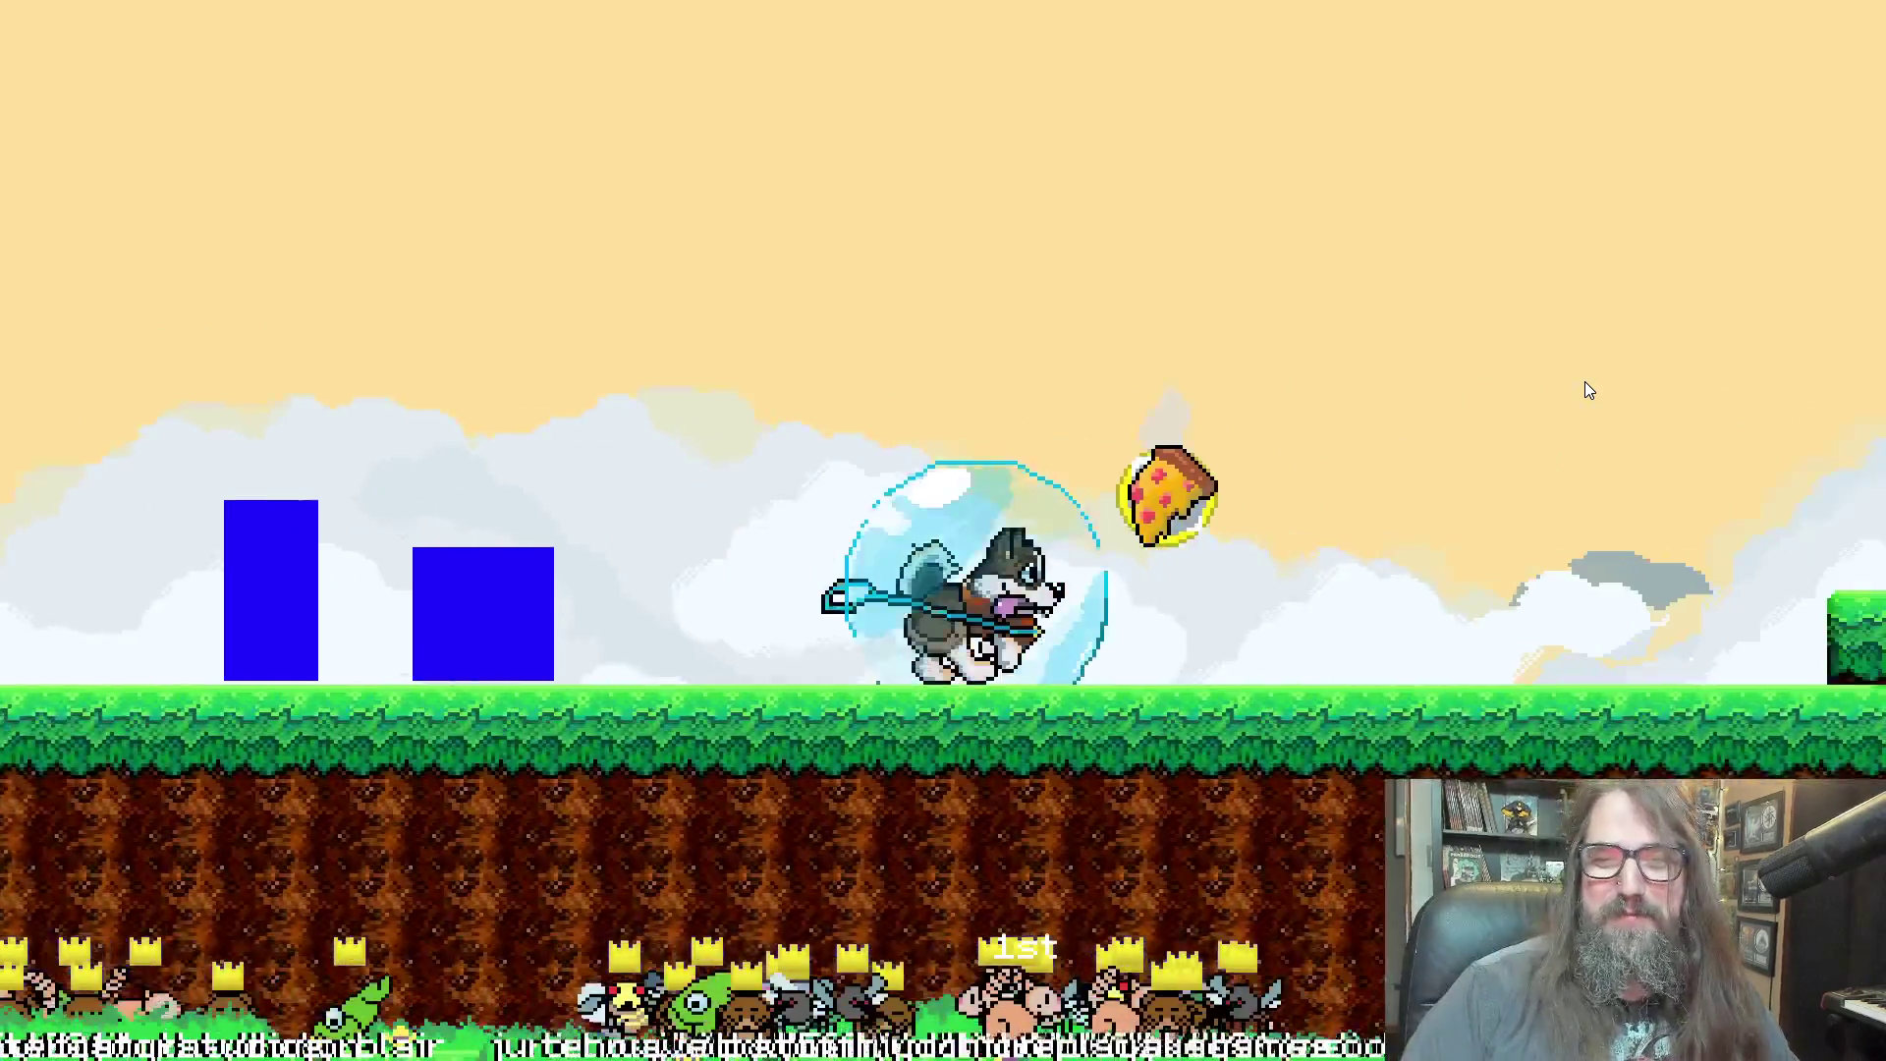
# Take the +1 Total Dashes upgrade and run the otter right into the cave
pyautogui.press('Return')
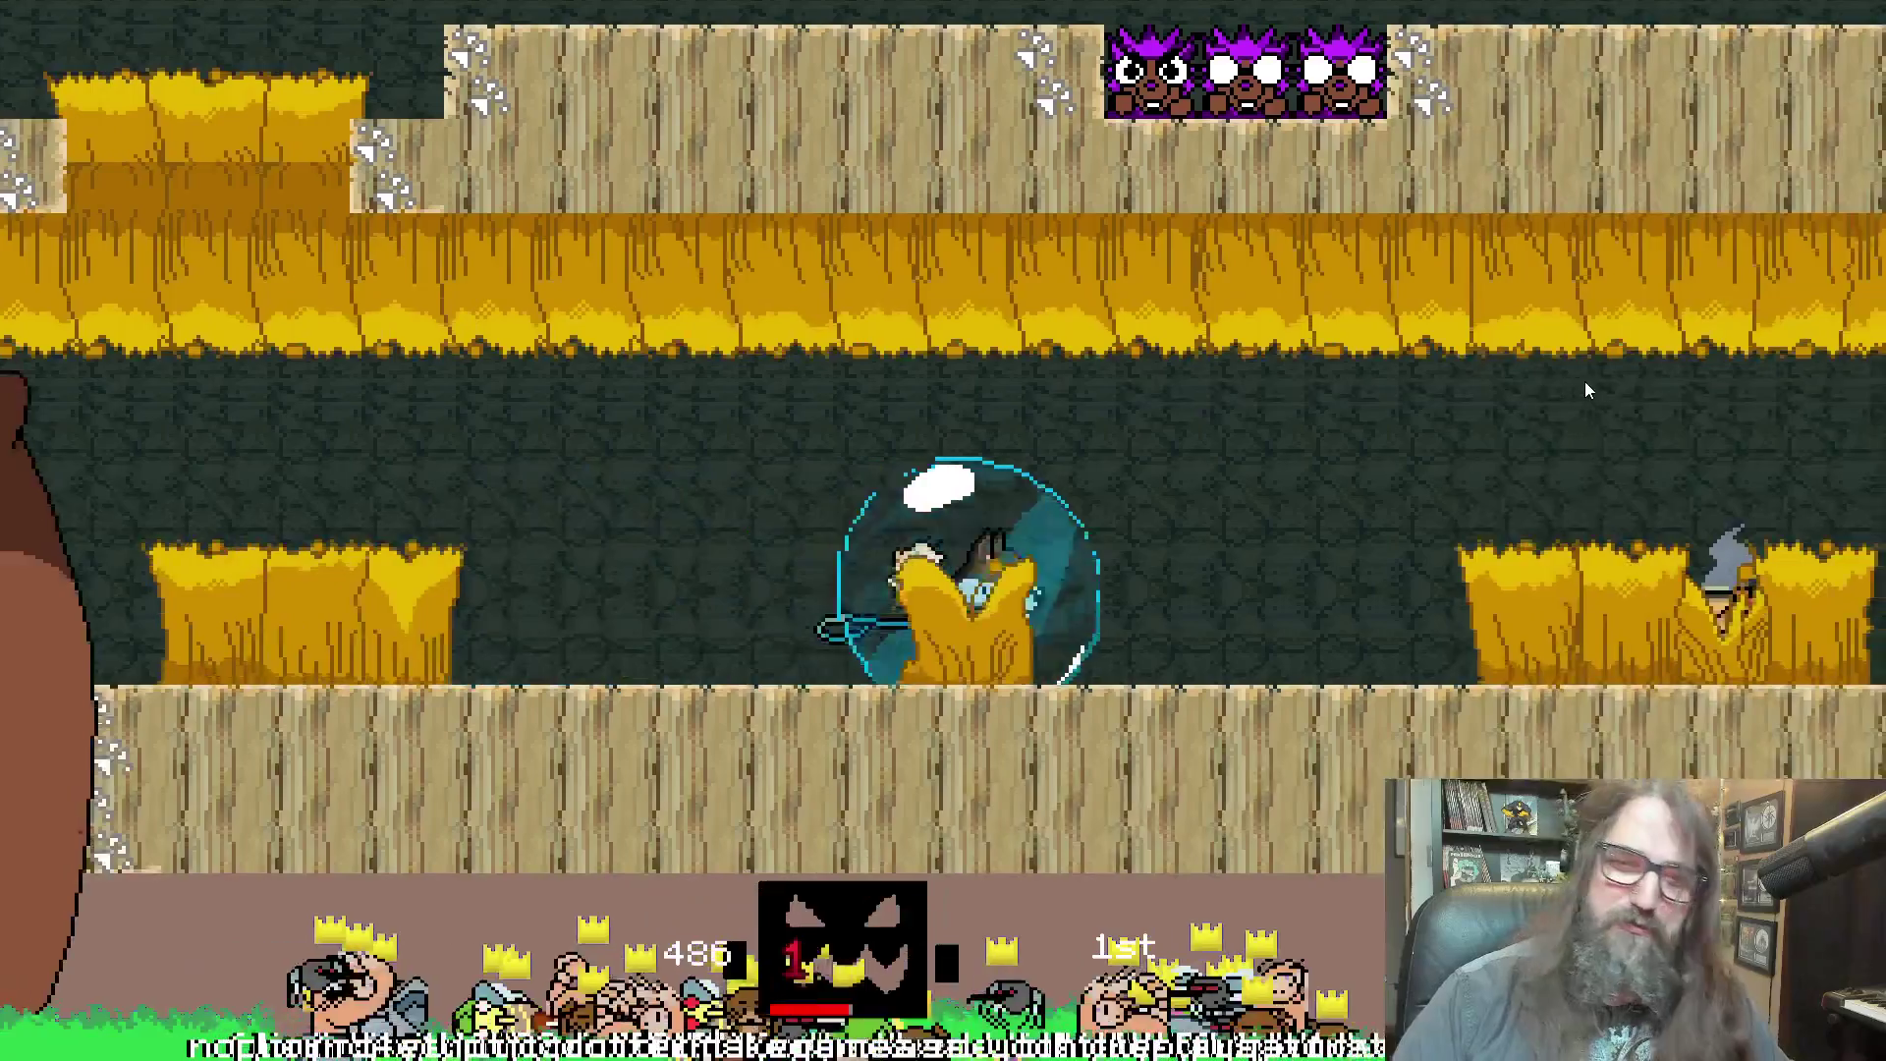
pyautogui.press('Right')
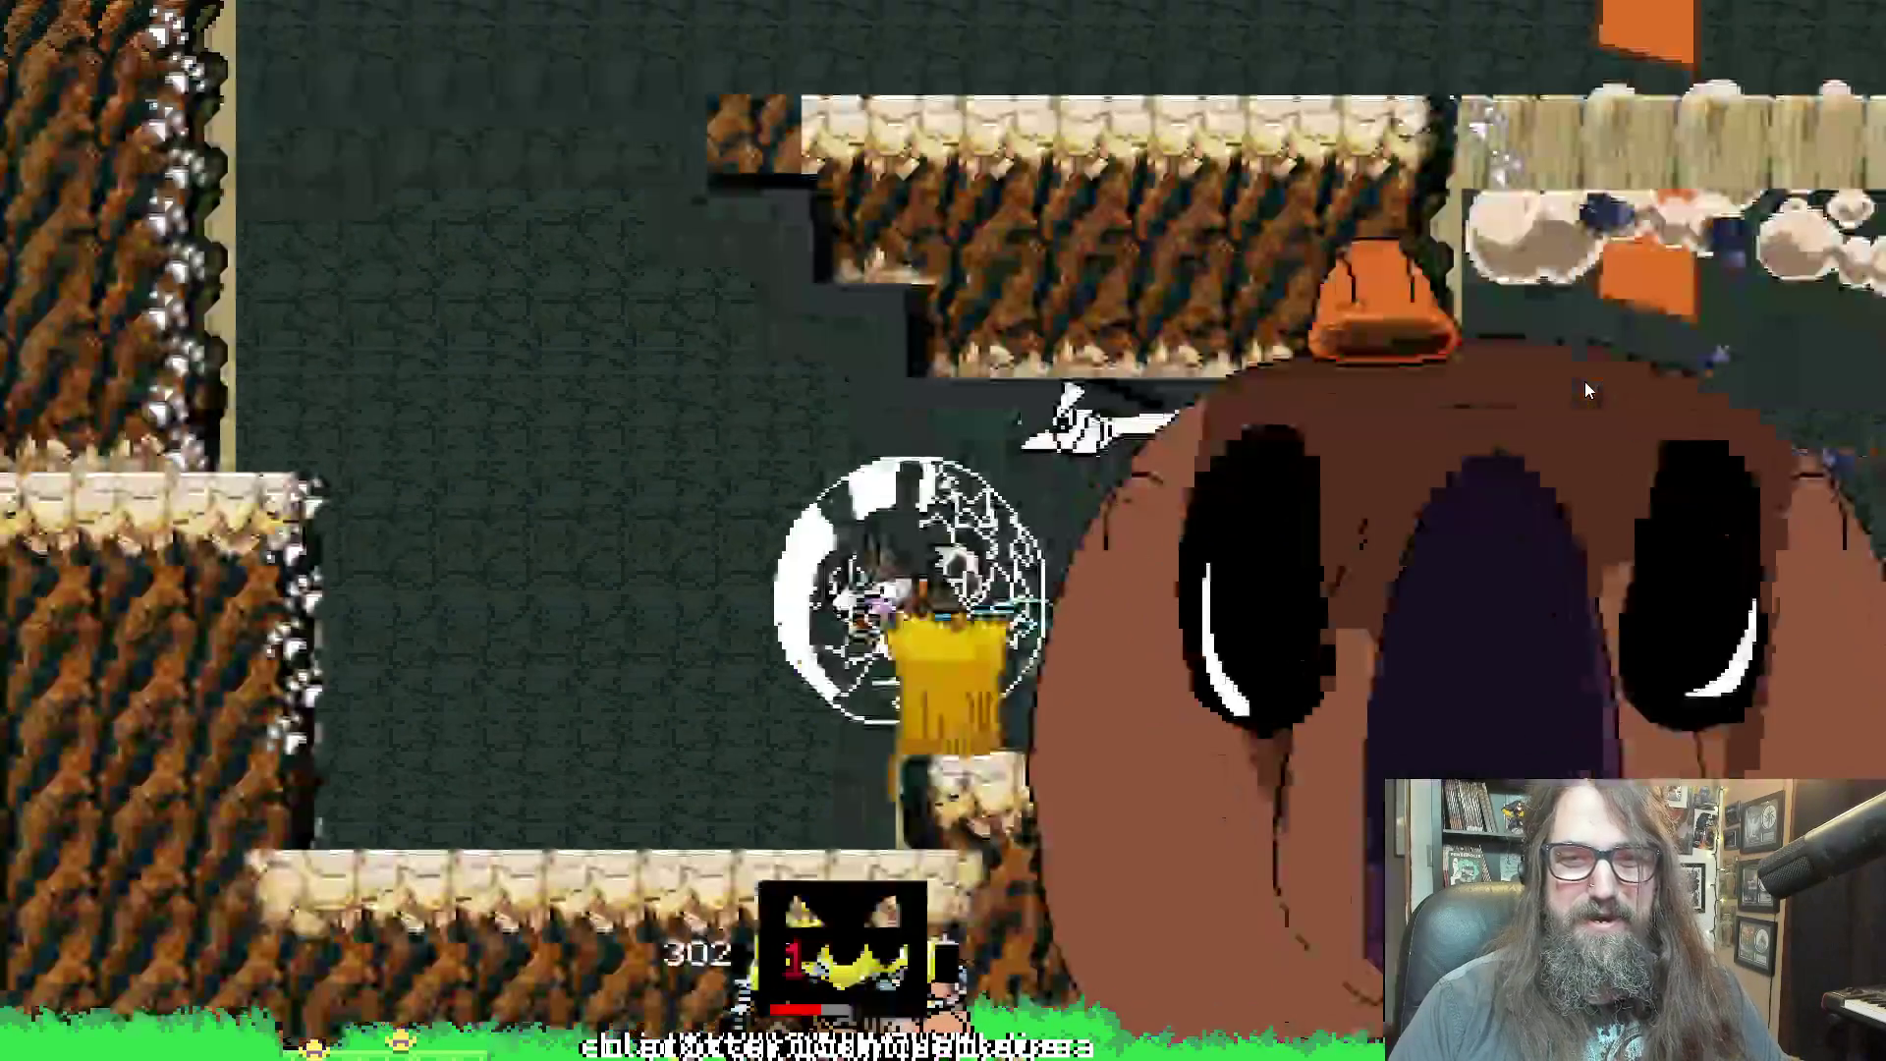
# Dash the otter forward through the cave onto the rocky ledge
pyautogui.press('s')
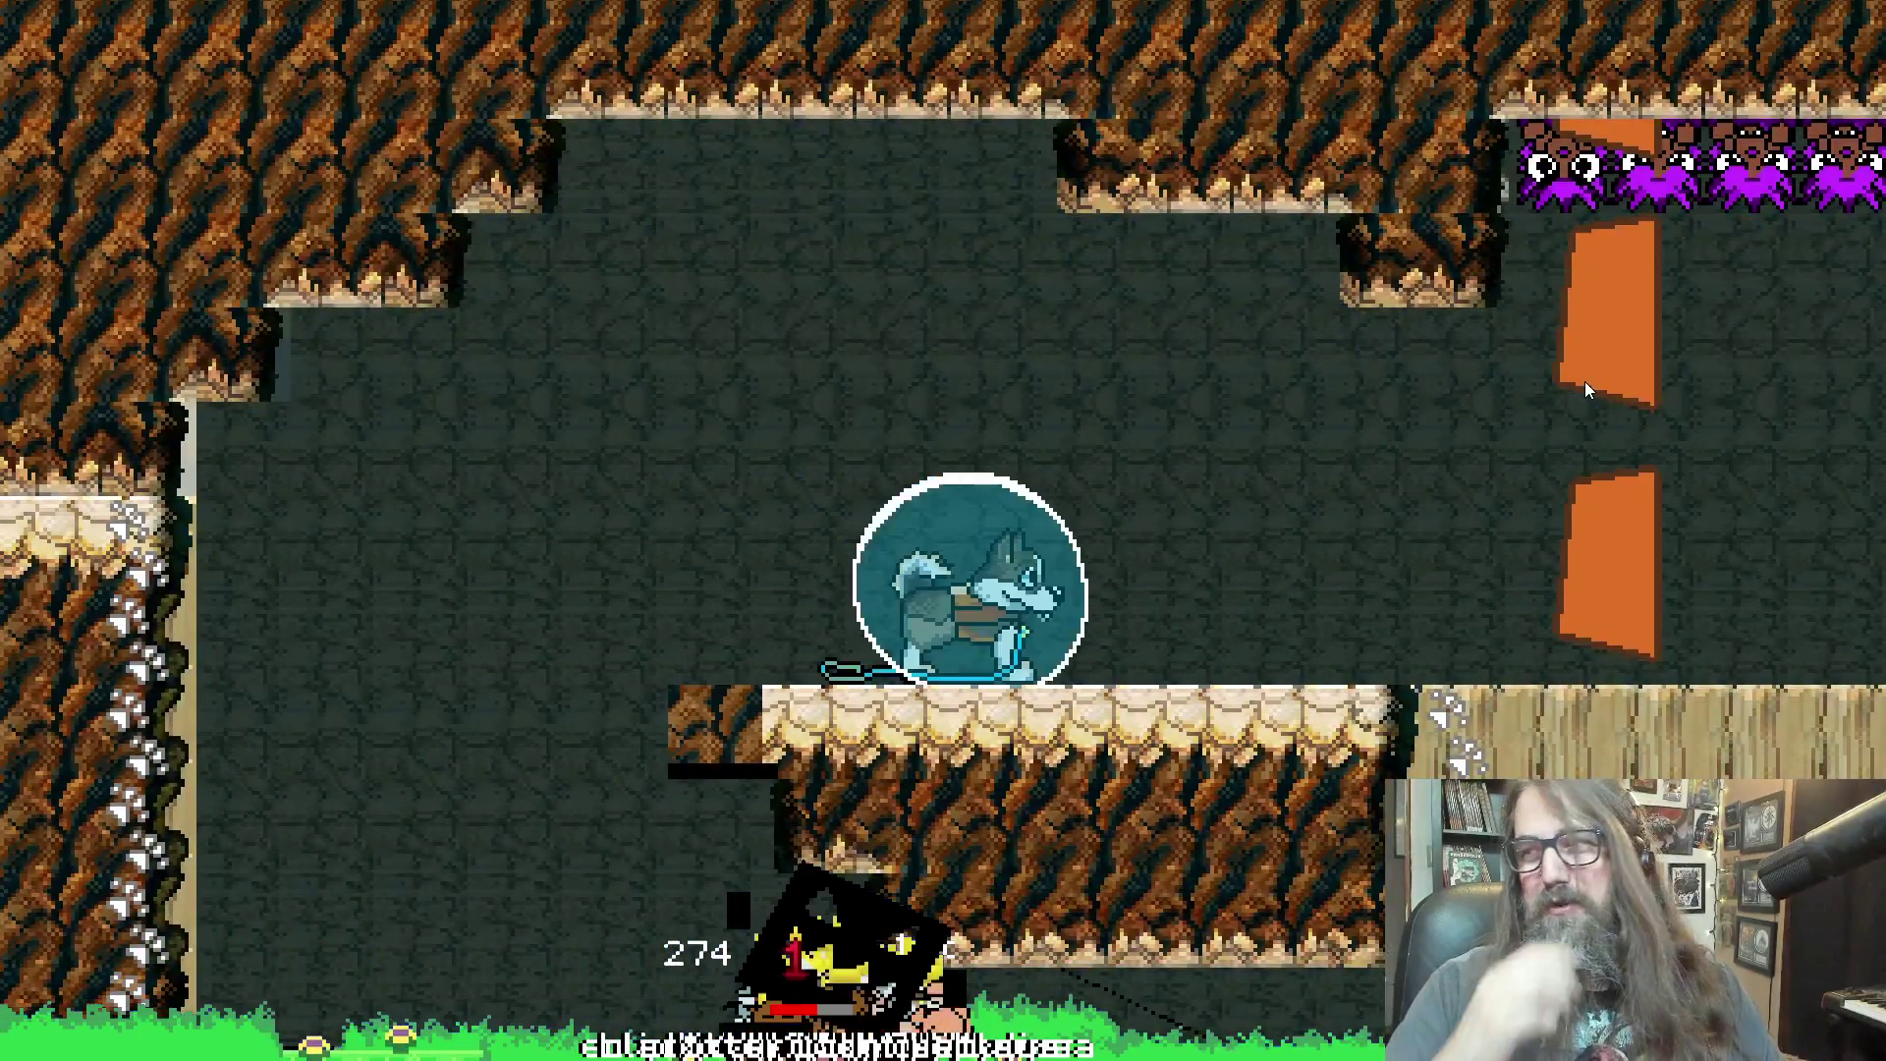